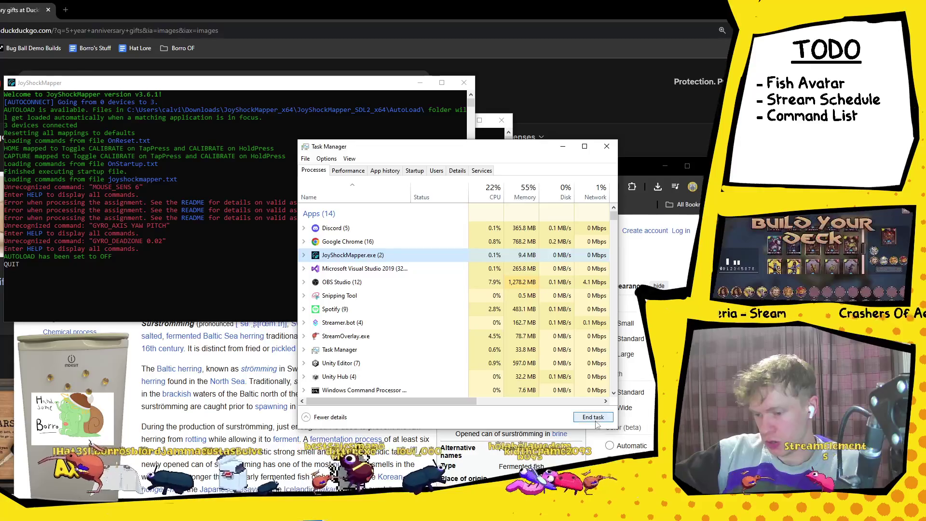
# Close Task Manager and move the Surströmming Wikipedia window down and to the right.
pyautogui.click(599, 151)
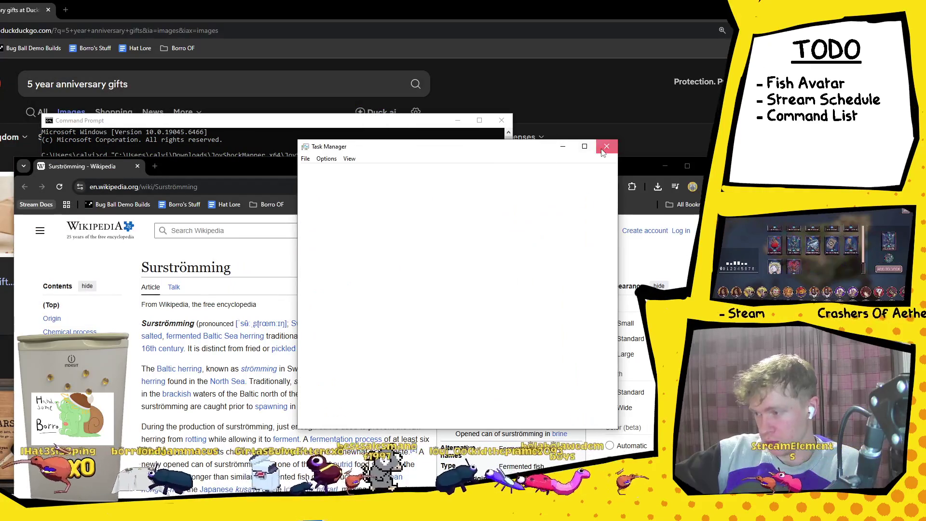
pyautogui.moveTo(541, 167)
pyautogui.mouseDown()
pyautogui.moveTo(566, 285)
pyautogui.moveTo(528, 96)
pyautogui.mouseUp()
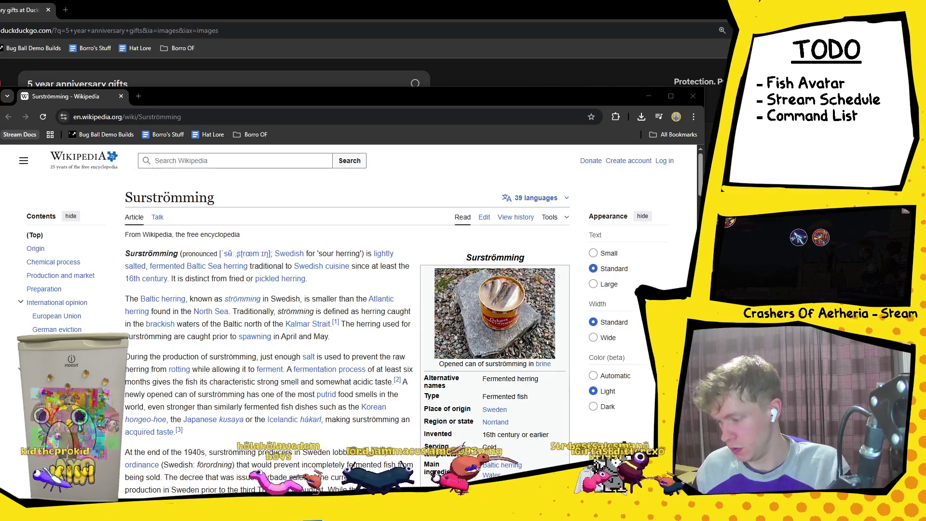
# Replace the contents of joyshockmapper.txt with the new command text and save it.
pyautogui.hotkey('alt', 'Tab')
pyautogui.doubleClick(243, 238)
pyautogui.moveTo(244, 255)
pyautogui.mouseDown()
pyautogui.moveTo(97, 183)
pyautogui.moveTo(103, 122)
pyautogui.mouseUp()
pyautogui.write('RESET_MAPPINGS GYRO_SENS = <value> NO_GYRO_BUTTON     # gyro always on GYRO_ON = <button>  # optional RESTART_GYRO_CALIBRATION FINISH_GYRO_CALIBRATION SLEEP <seconds>')
pyautogui.hotkey('ctrl', 's')
pyautogui.click(420, 101)
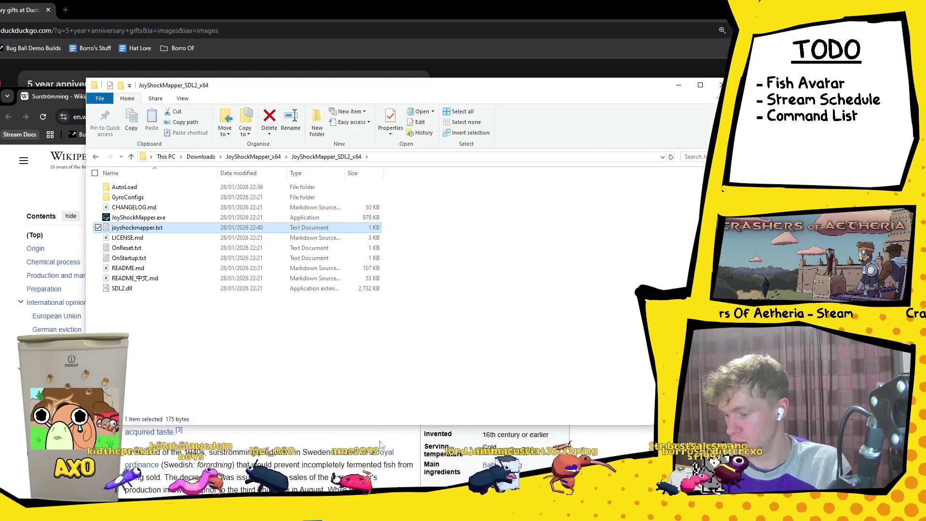
# Rerun 'JoyShockMapper.exe joyshockmapper.txt' in Command Prompt and review the console output.
pyautogui.hotkey('alt', 'Tab')
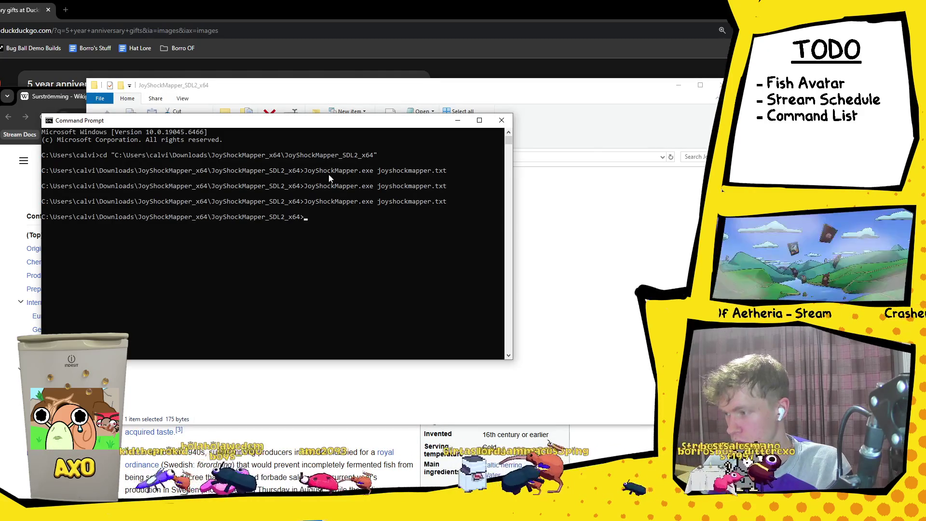
pyautogui.moveTo(465, 202); pyautogui.dragTo(305, 203)
pyautogui.rightClick(314, 229)
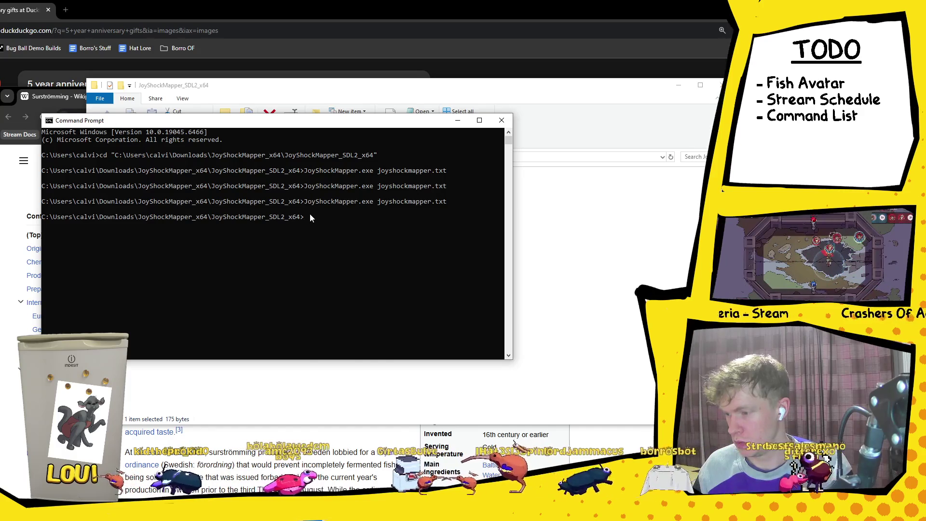
pyautogui.rightClick(332, 238)
pyautogui.press('Return')
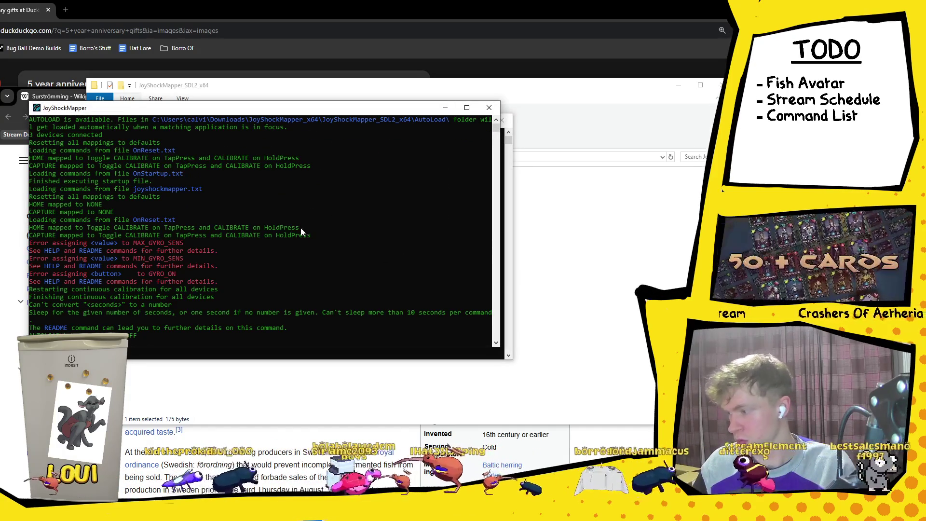
pyautogui.scroll(-3, 215, 319)
pyautogui.scroll(1, 91, 281)
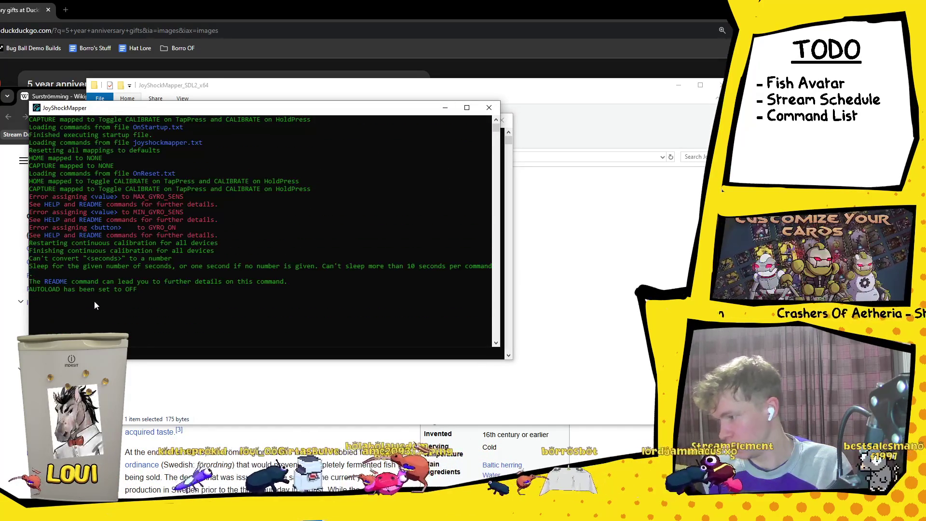
pyautogui.moveTo(70, 305)
pyautogui.mouseDown()
pyautogui.moveTo(104, 278)
pyautogui.moveTo(31, 119)
pyautogui.mouseUp()
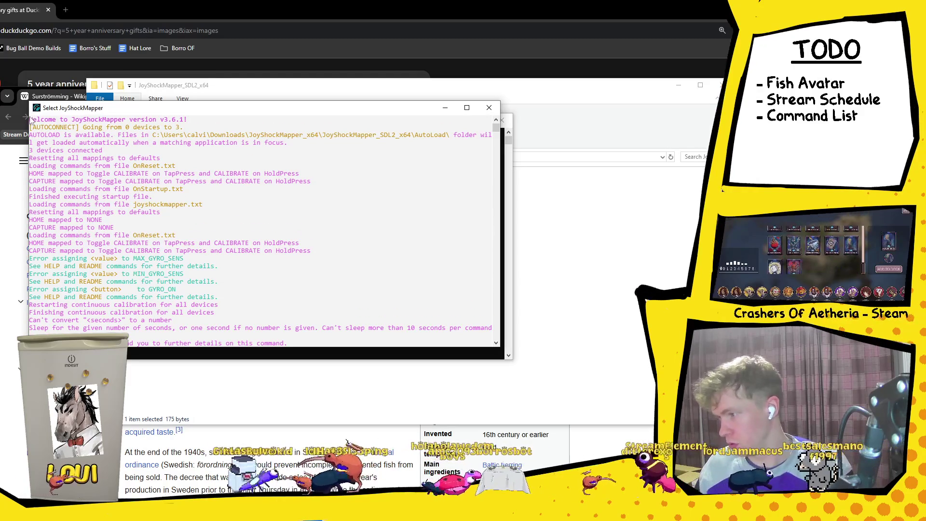
pyautogui.hotkey('ctrl', 'c')
pyautogui.hotkey('alt', 'Tab')
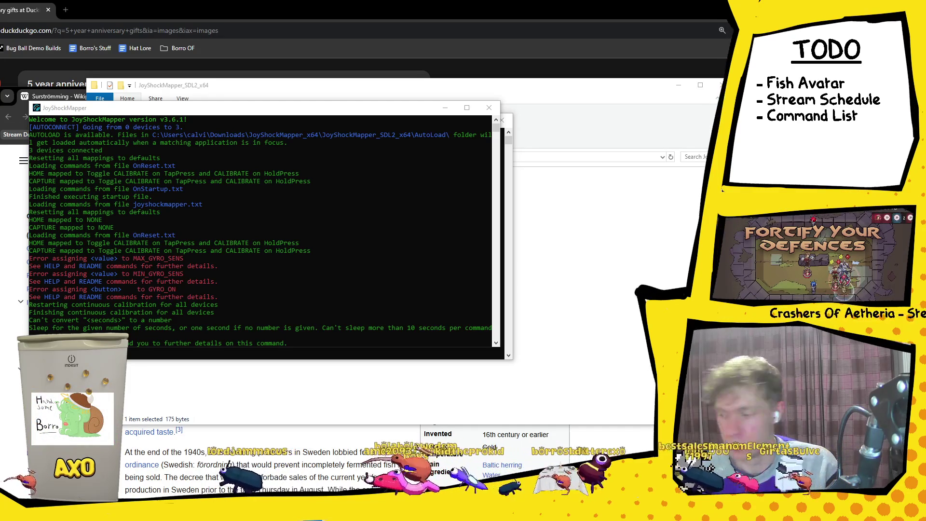
# Paste the commented gyro config over joyshockmapper.txt's old text and save it.
pyautogui.click(541, 99)
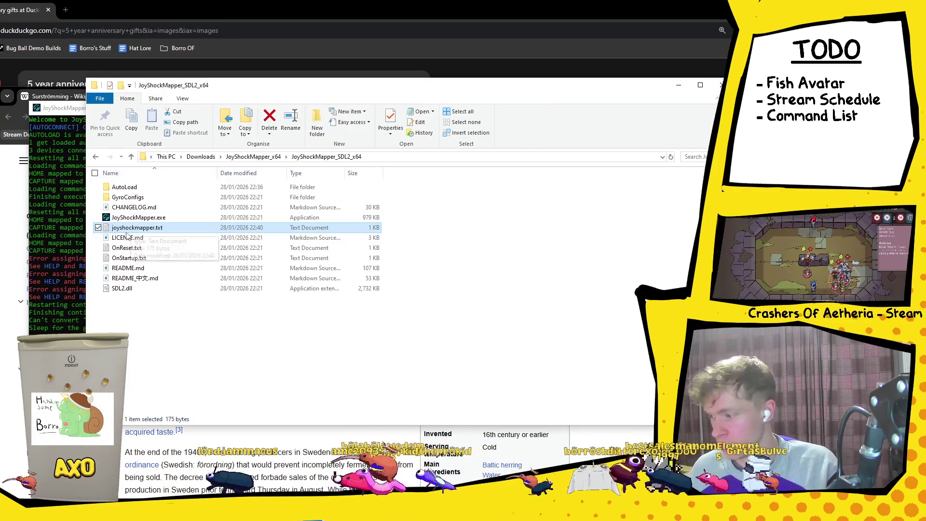
pyautogui.doubleClick(129, 229)
pyautogui.moveTo(250, 240); pyautogui.dragTo(69, 121)
pyautogui.hotkey('ctrl', 'v')
pyautogui.hotkey('ctrl', 's')
# Minimize Notepad and the JoyShockMapper folder, then bring up Windows search.
pyautogui.click(421, 101)
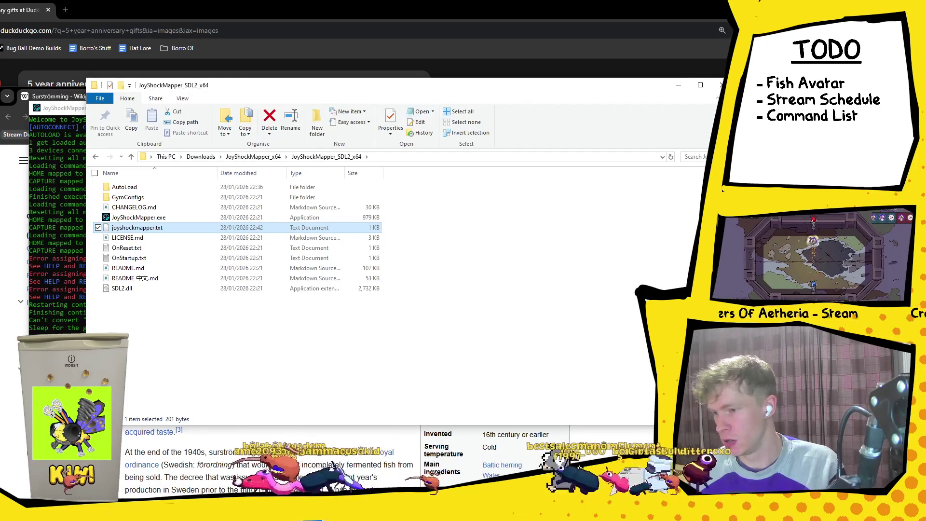
pyautogui.click(678, 85)
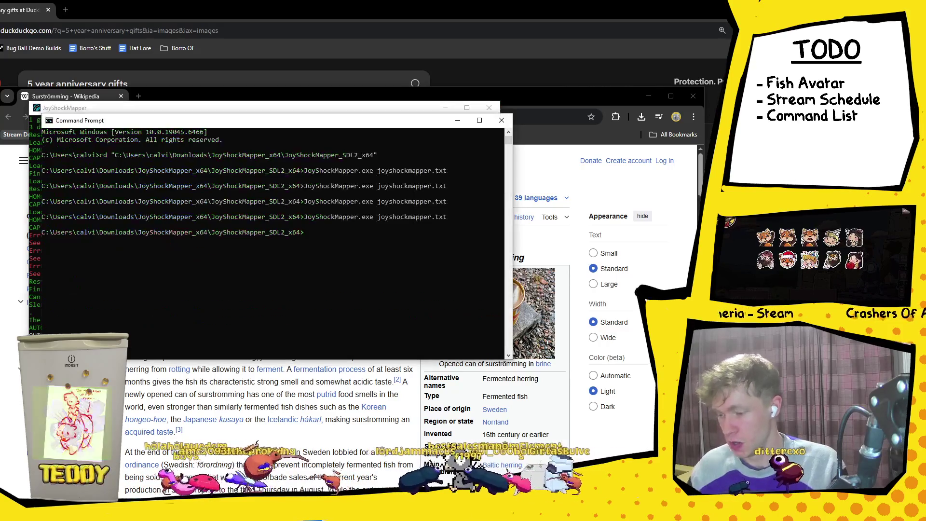
pyautogui.click(384, 512)
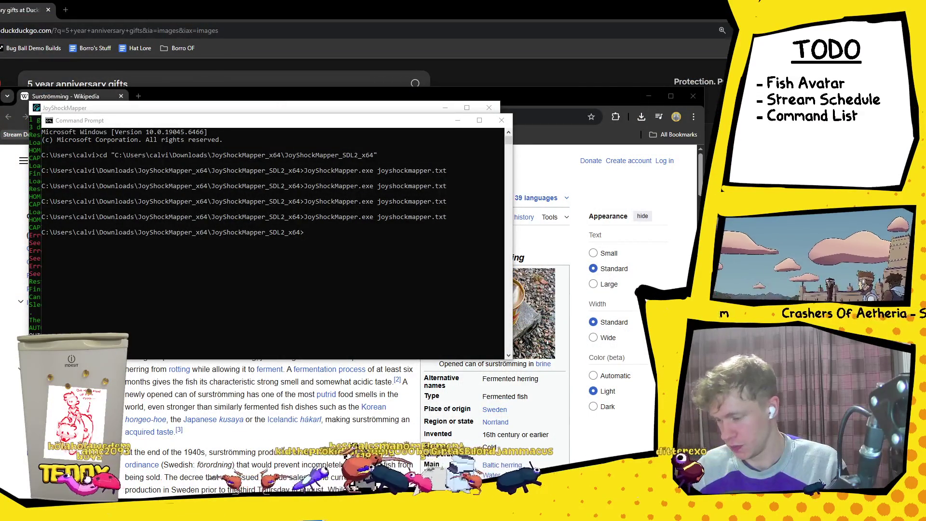
pyautogui.press('super+s')
# Launch Task Manager by searching 'task' and end the JoyShockMapper.exe process.
pyautogui.write('task')
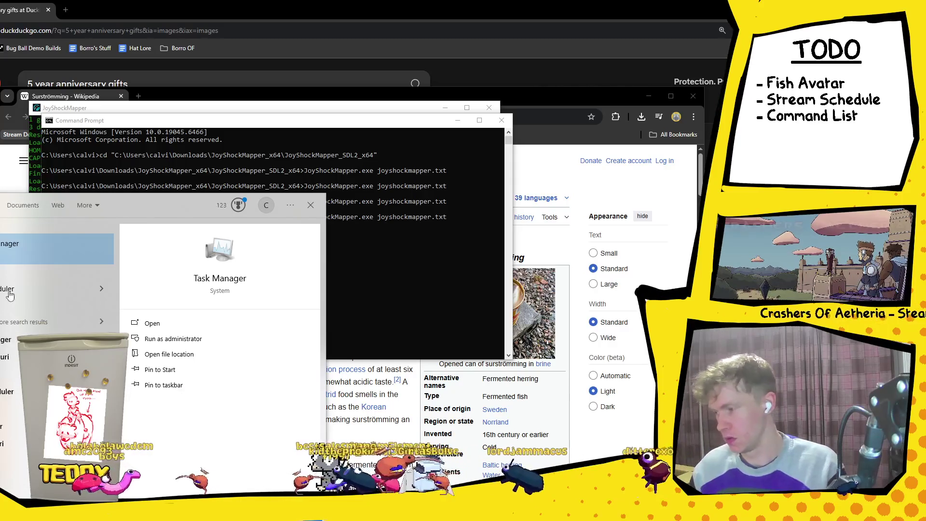
pyautogui.press('Return')
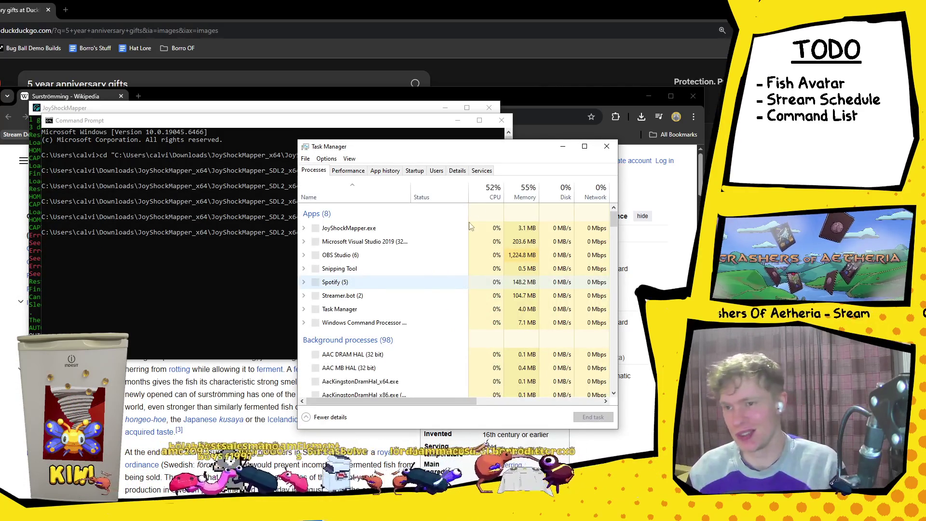
pyautogui.click(435, 255)
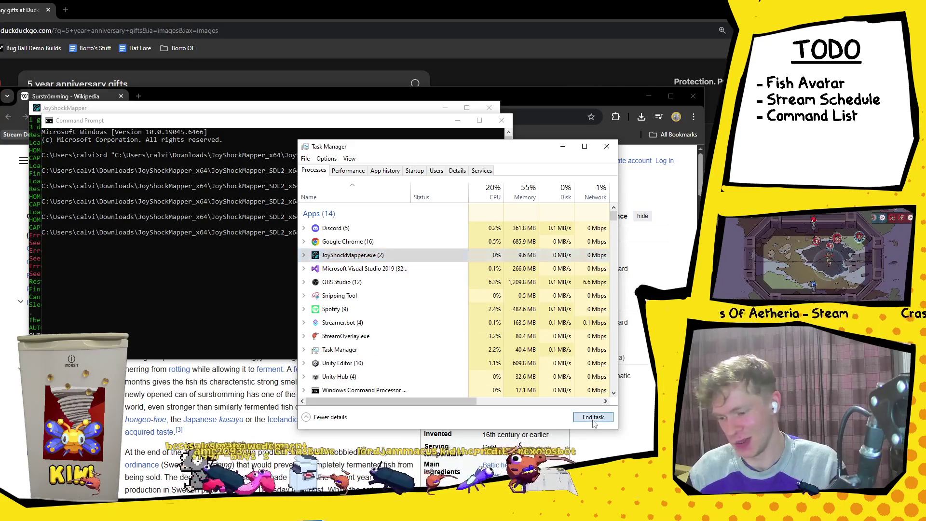
pyautogui.click(594, 417)
pyautogui.click(367, 232)
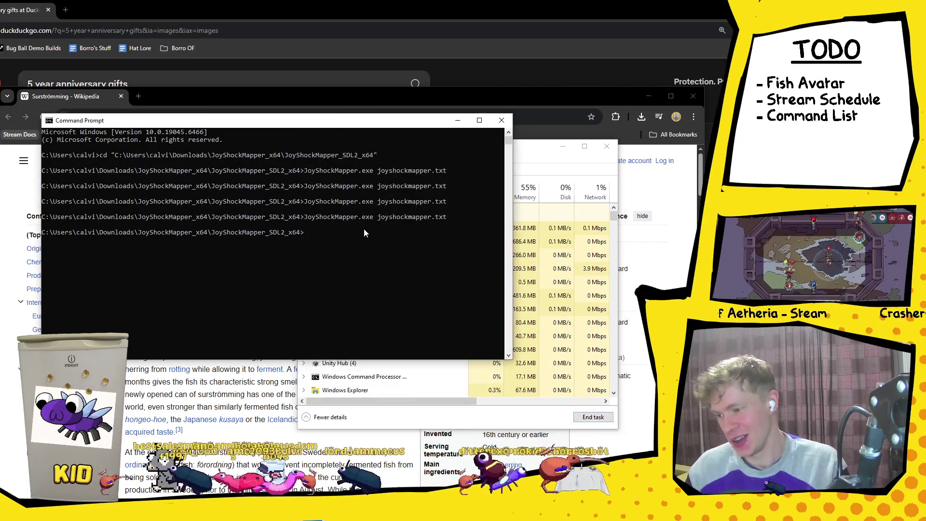
# Undo the accidental config paste and erase the stray line at the prompt.
pyautogui.hotkey('ctrl', 'v')
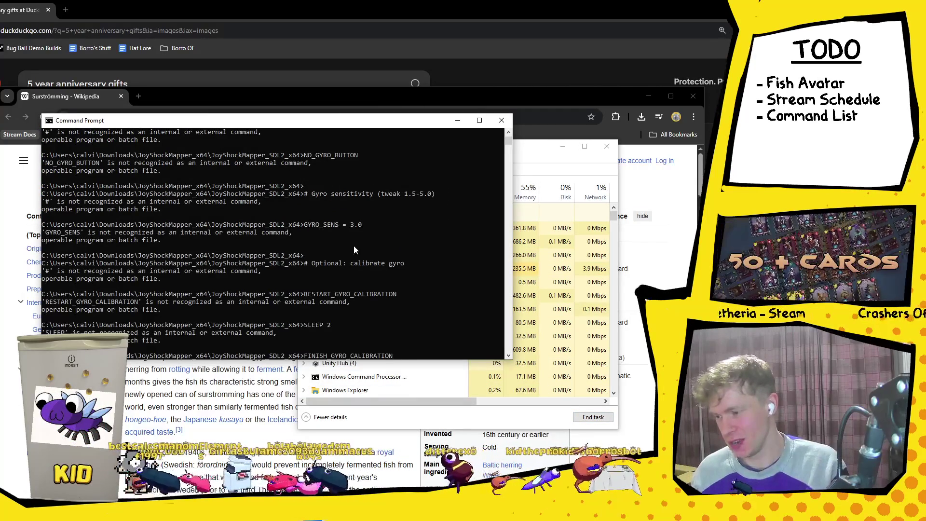
pyautogui.hotkey('ctrl', 'z')
pyautogui.moveTo(441, 356)
pyautogui.mouseDown()
pyautogui.moveTo(381, 261)
pyautogui.moveTo(374, 233)
pyautogui.moveTo(357, 237)
pyautogui.moveTo(338, 145)
pyautogui.moveTo(328, 258)
pyautogui.moveTo(313, 261)
pyautogui.moveTo(299, 241)
pyautogui.moveTo(269, 248)
pyautogui.moveTo(284, 275)
pyautogui.moveTo(306, 234)
pyautogui.mouseUp()
pyautogui.hotkey('ctrl', 'c')
pyautogui.press('BackSpace')
pyautogui.press('BackSpace')
pyautogui.press('BackSpace')
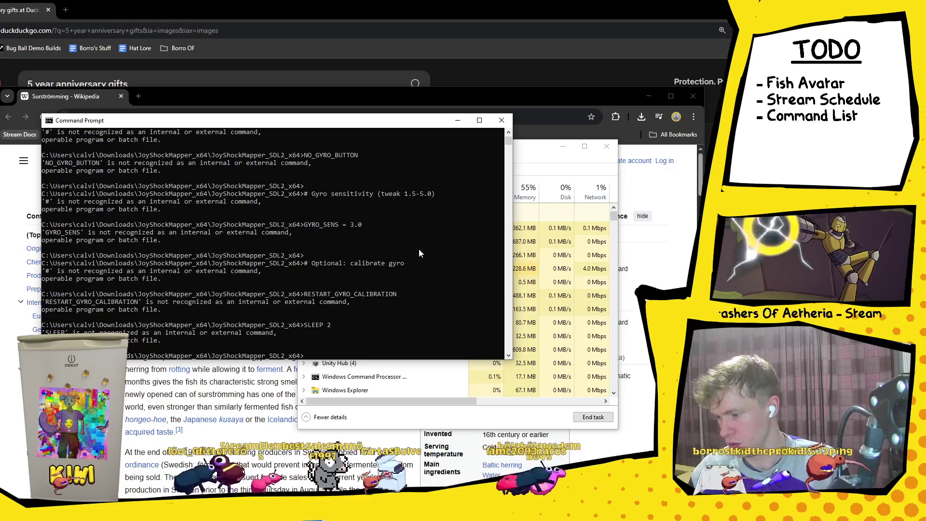
pyautogui.scroll(-2, 381, 278)
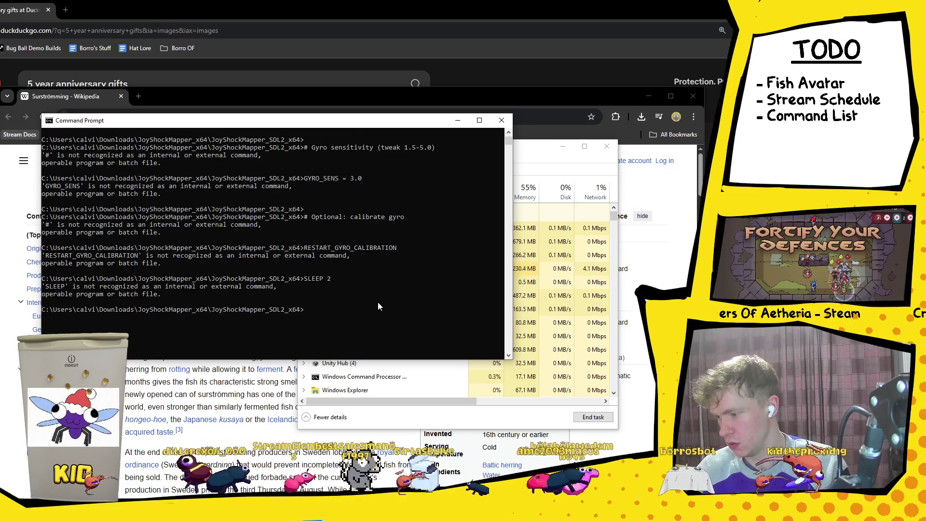
pyautogui.scroll(6, 379, 307)
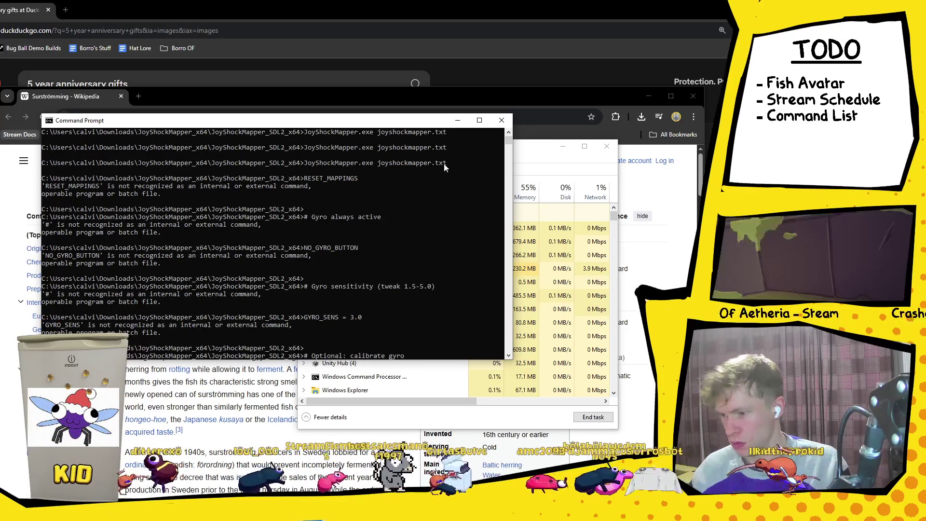
# Rerun 'JoyShockMapper.exe joyshockmapper.txt' by copying it from the command history.
pyautogui.moveTo(454, 162); pyautogui.dragTo(304, 167)
pyautogui.rightClick(323, 229)
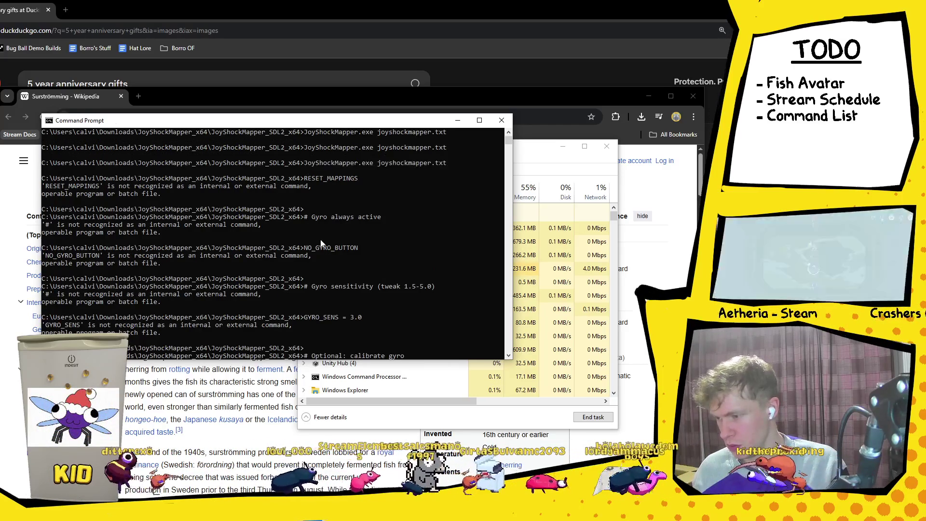
pyautogui.scroll(-6, 318, 305)
pyautogui.click(310, 314)
pyautogui.rightClick(360, 321)
pyautogui.press('Return')
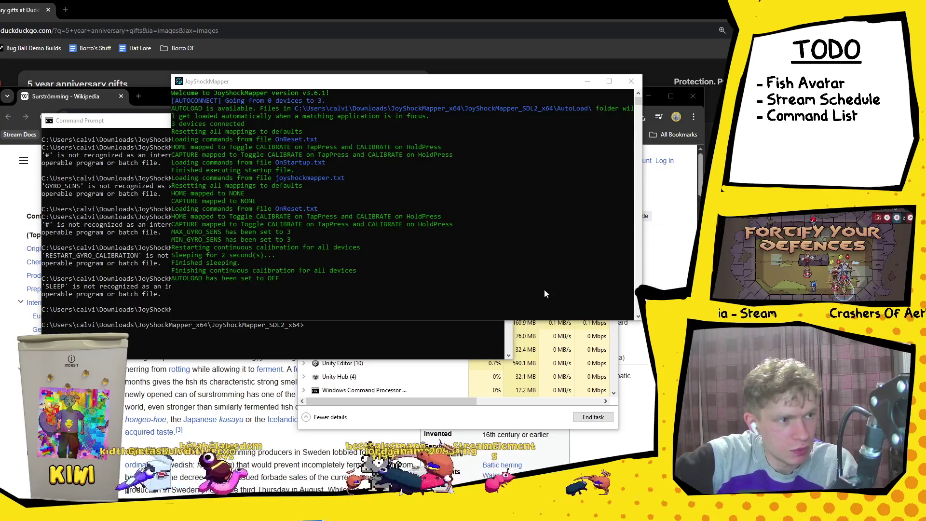
# Minimize the JoyShockMapper console, Command Prompt, Task Manager, Wikipedia and DuckDuckGo windows.
pyautogui.click(589, 81)
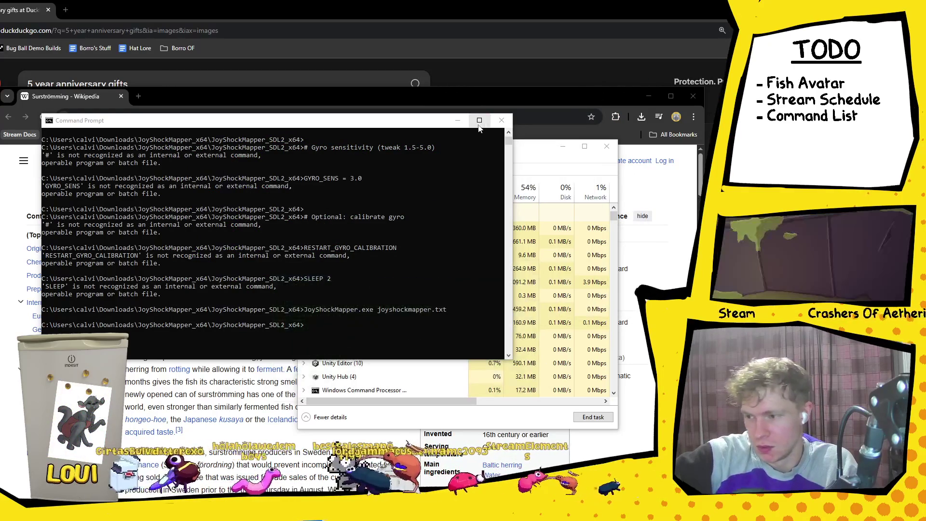
pyautogui.click(457, 121)
pyautogui.click(562, 146)
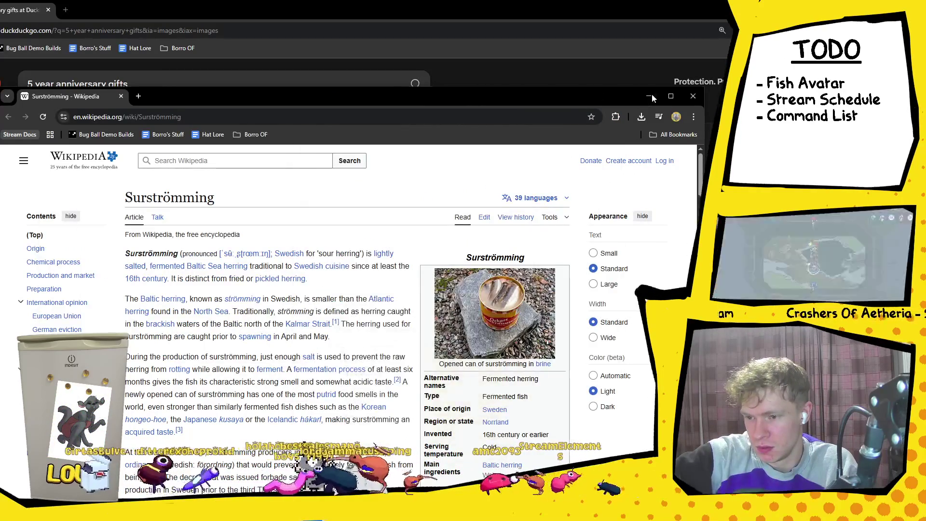
pyautogui.click(651, 95)
pyautogui.press('super+Down')
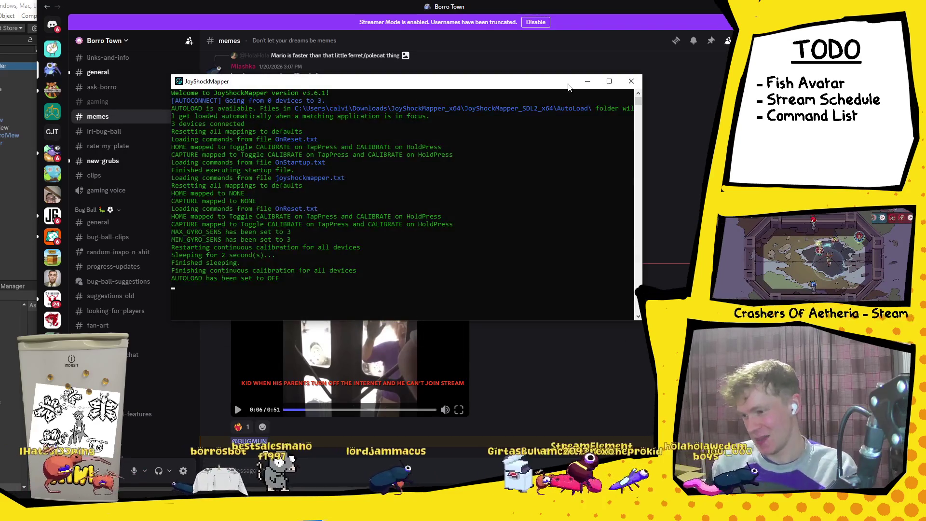
# Send QUIT to JoyShockMapper, open Task Manager, and discard the accidental snip unsaved.
pyautogui.write('QUIT')
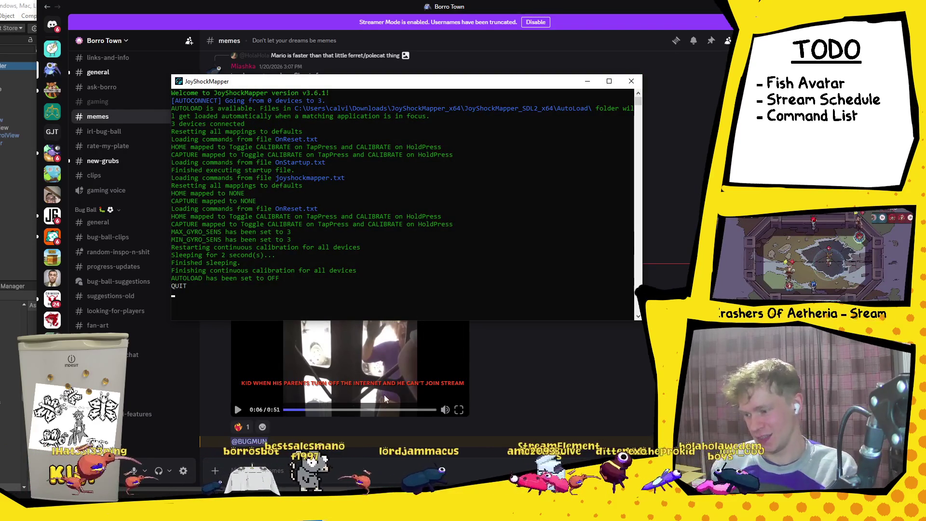
pyautogui.press('Return')
pyautogui.hotkey('ctrl', 'shift', 'Escape')
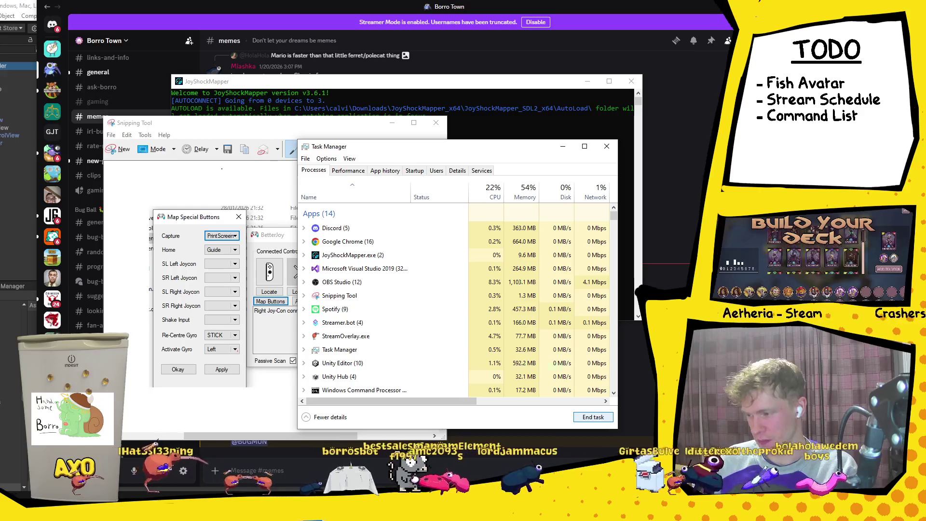
pyautogui.hotkey('alt', 'Tab')
pyautogui.hotkey('ctrl', 'n')
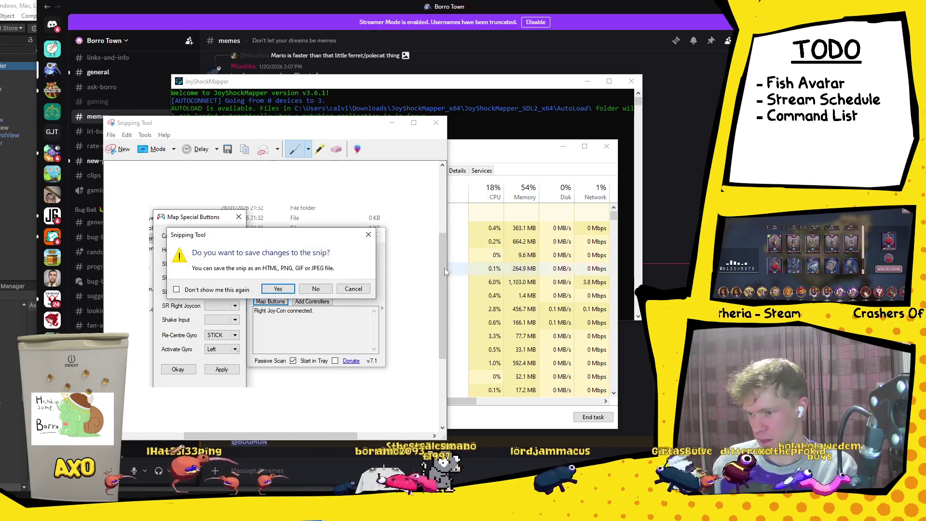
pyautogui.click(316, 288)
# End the JoyShockMapper.exe process and return to its folder in File Explorer.
pyautogui.click(430, 255)
pyautogui.click(593, 417)
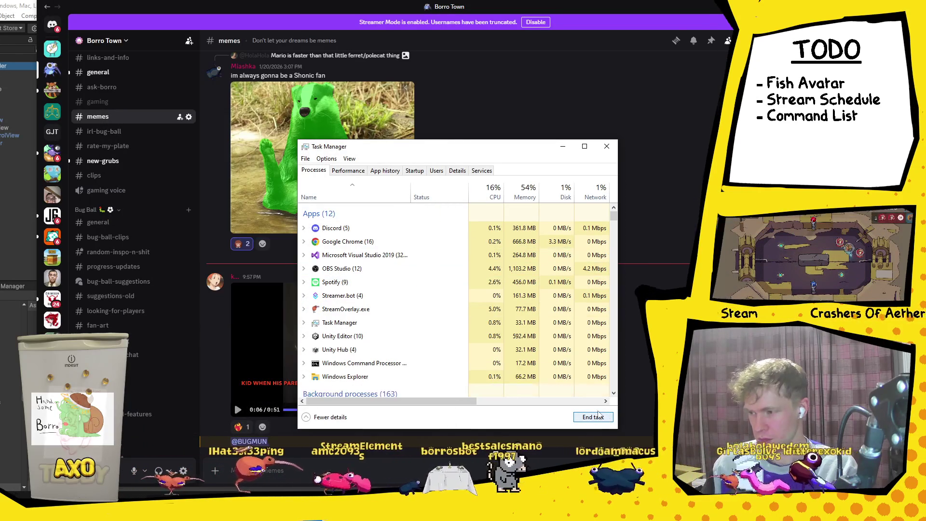
pyautogui.hotkey('alt', 'Tab')
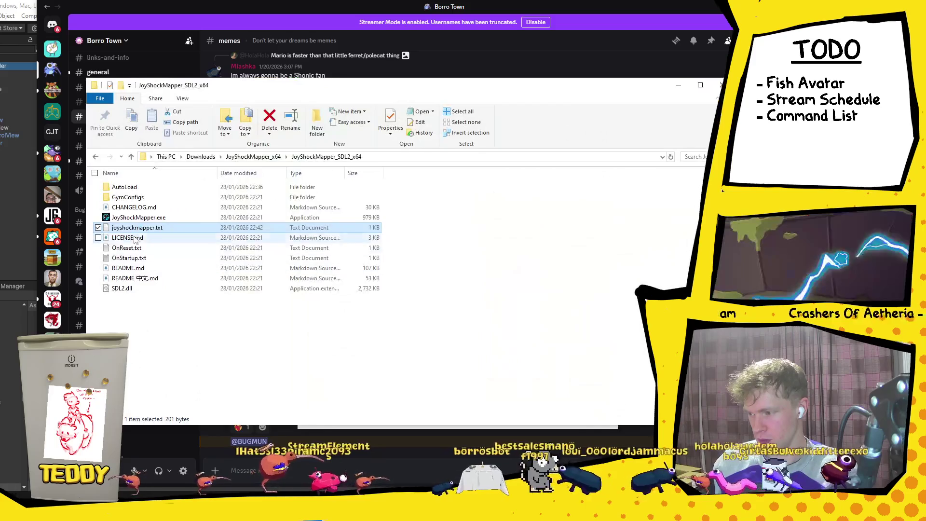
# Run JoyShockMapper.exe as administrator, approve UAC, and minimize its console.
pyautogui.click(164, 218)
pyautogui.rightClick(165, 218)
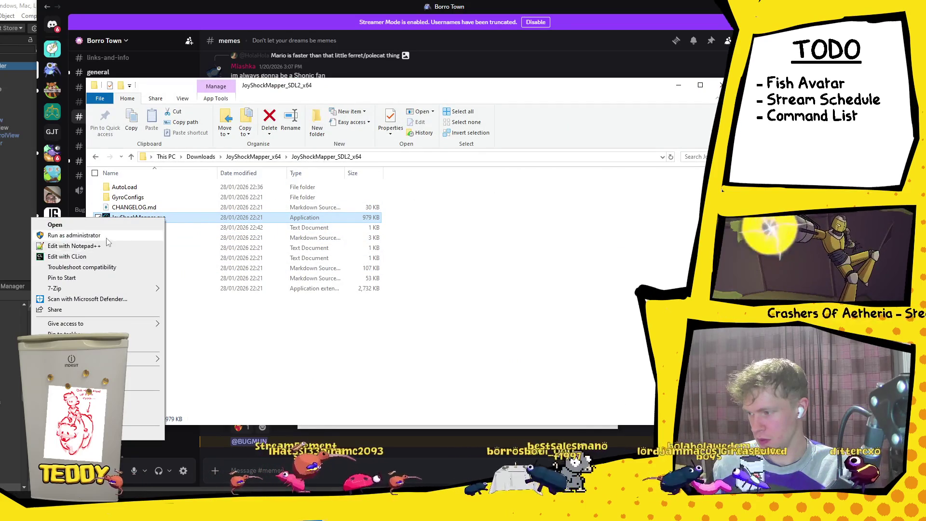
pyautogui.click(62, 233)
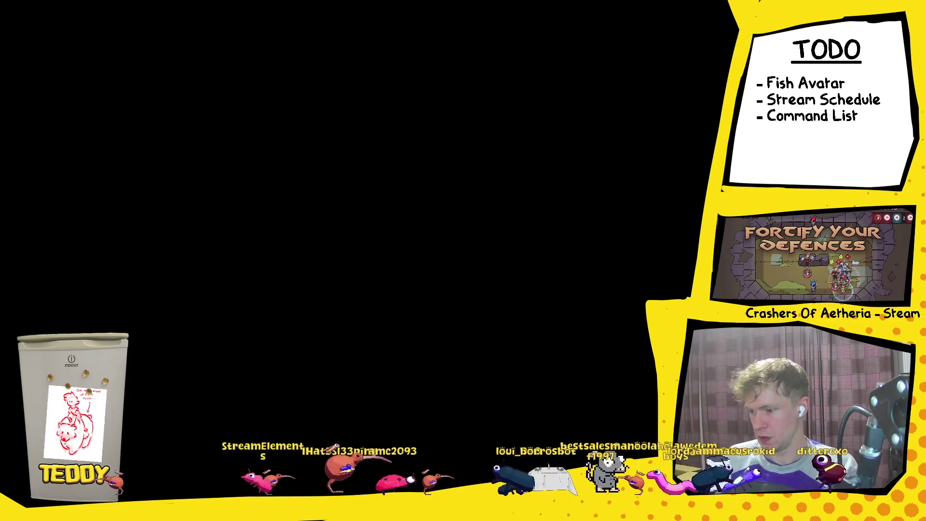
pyautogui.hotkey('alt', 'y')
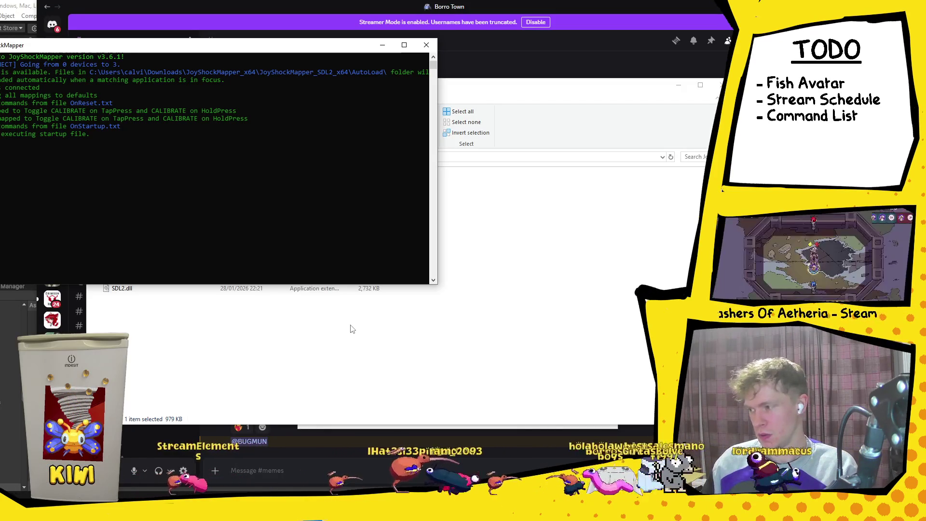
pyautogui.click(385, 45)
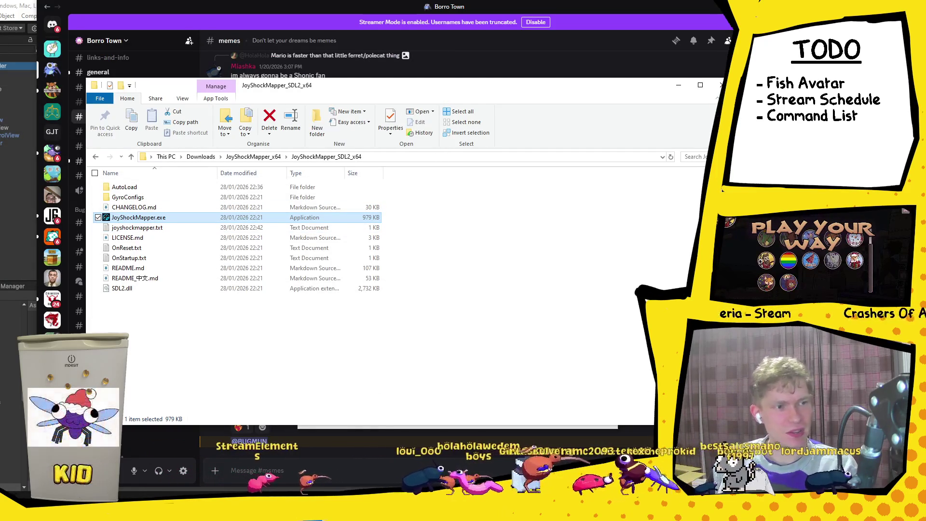
# End JoyShockMapper.exe in Task Manager and scroll through the process list.
pyautogui.hotkey('ctrl', 'shift', 'Escape')
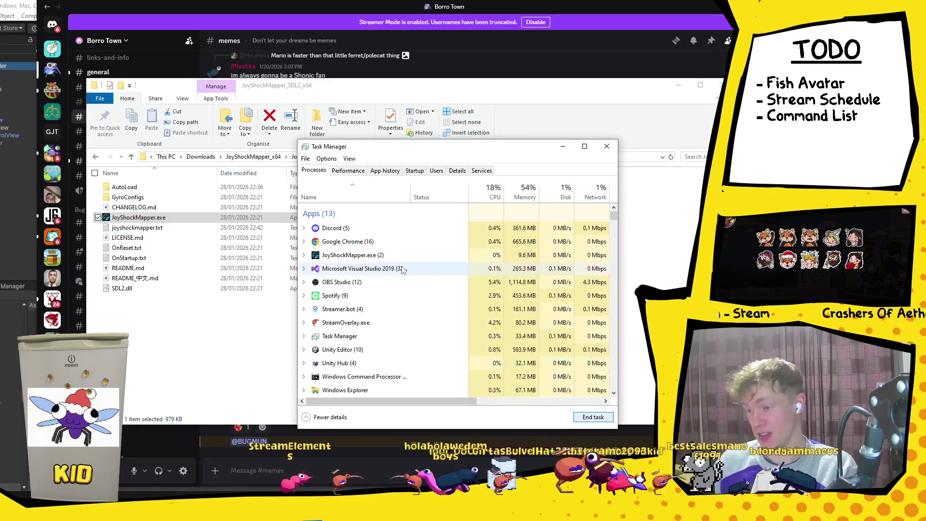
pyautogui.click(437, 255)
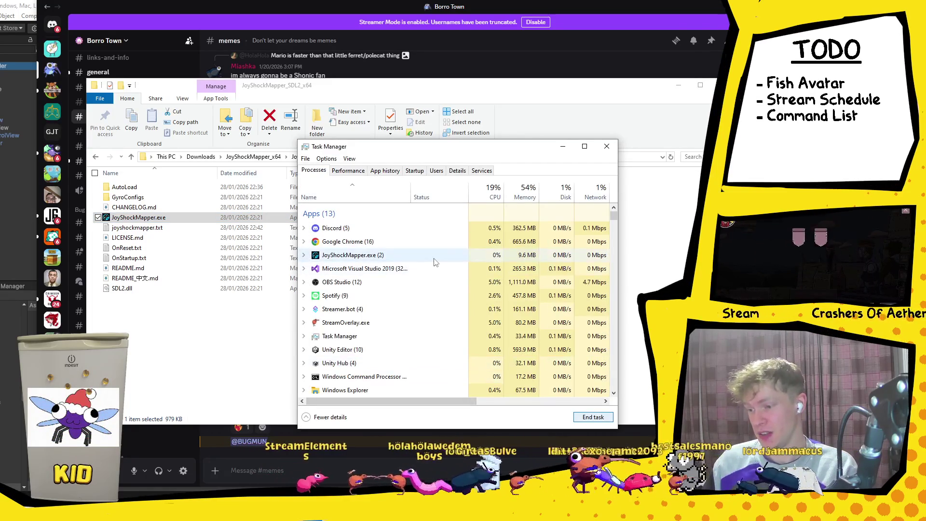
pyautogui.click(593, 417)
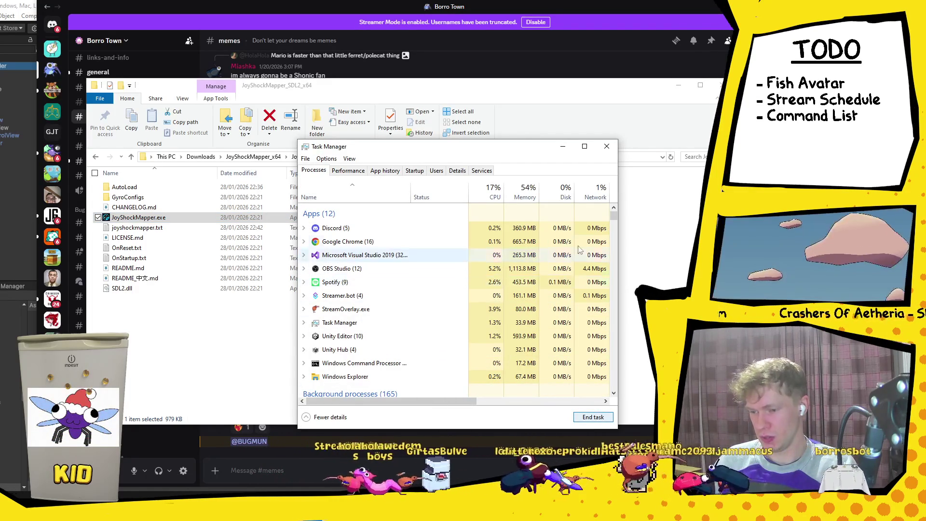
pyautogui.moveTo(613, 215); pyautogui.dragTo(618, 246)
pyautogui.scroll(4, 395, 290)
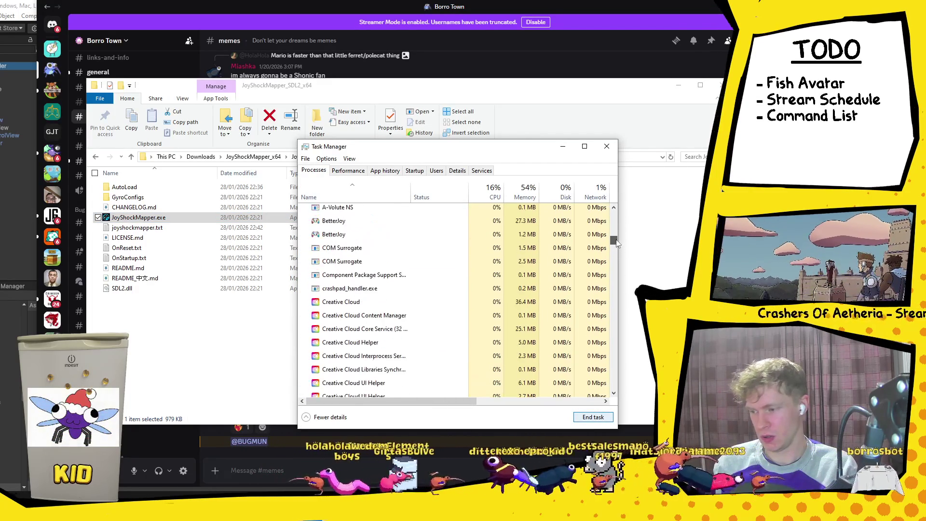
pyautogui.click(395, 255)
pyautogui.click(395, 244)
pyautogui.click(603, 418)
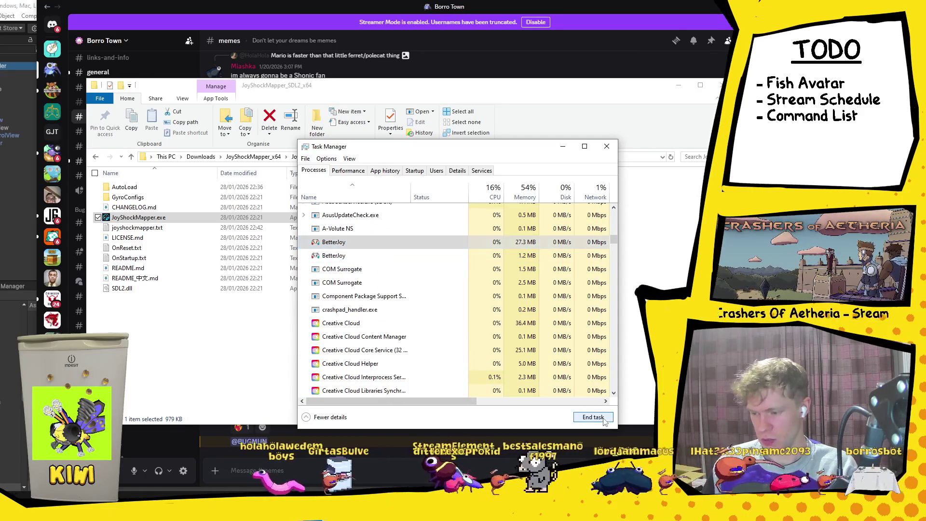
pyautogui.rightClick(391, 240)
pyautogui.moveTo(447, 260)
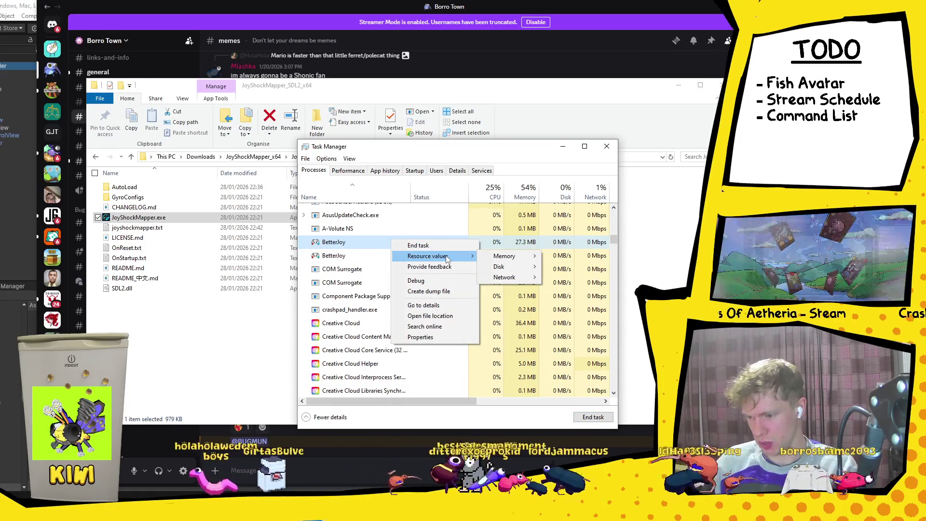
pyautogui.click(419, 245)
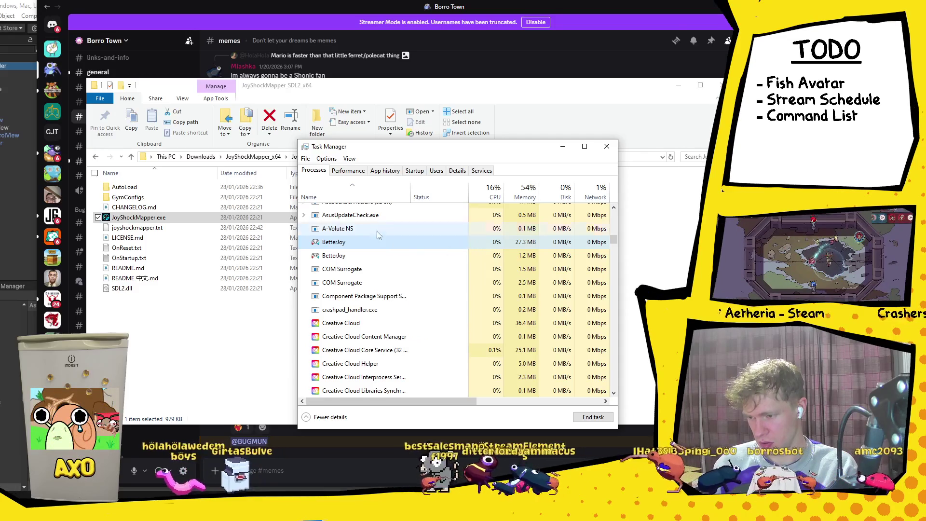
pyautogui.rightClick(382, 248)
pyautogui.click(389, 253)
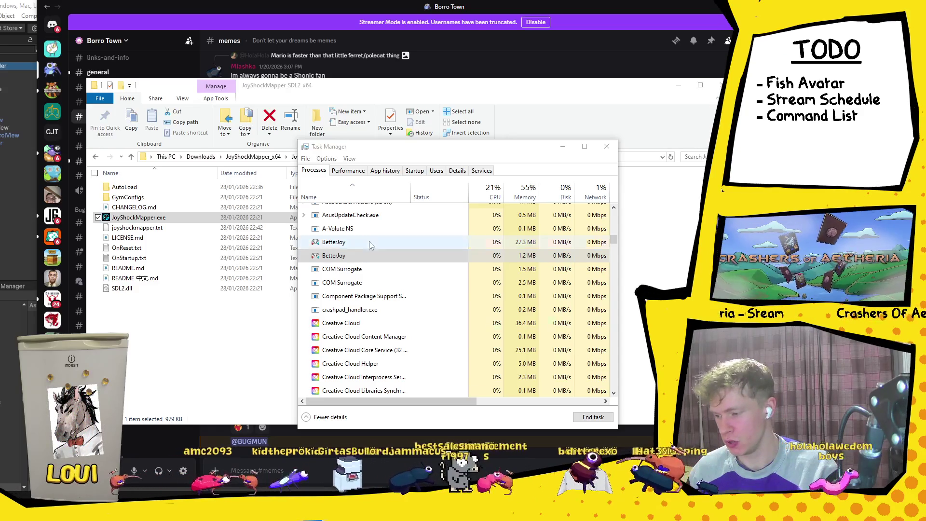
pyautogui.rightClick(367, 257)
pyautogui.moveTo(408, 273)
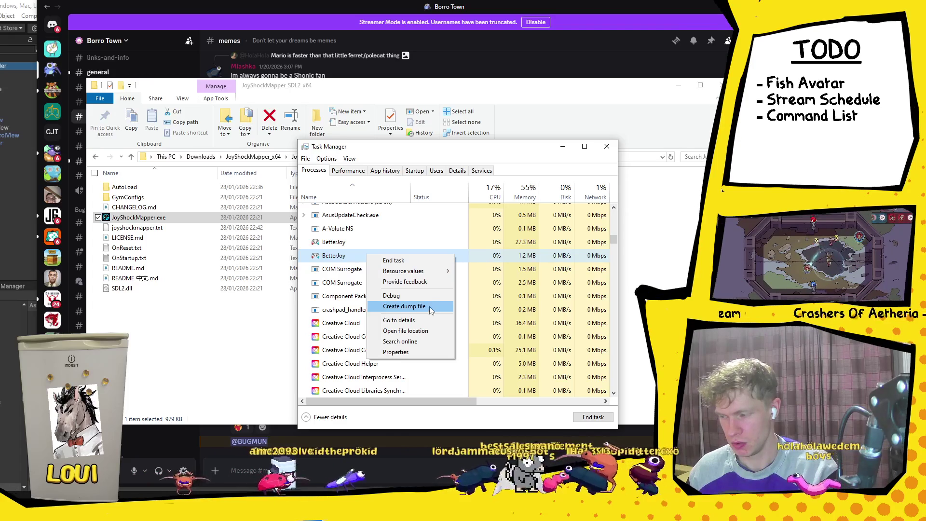
pyautogui.click(427, 320)
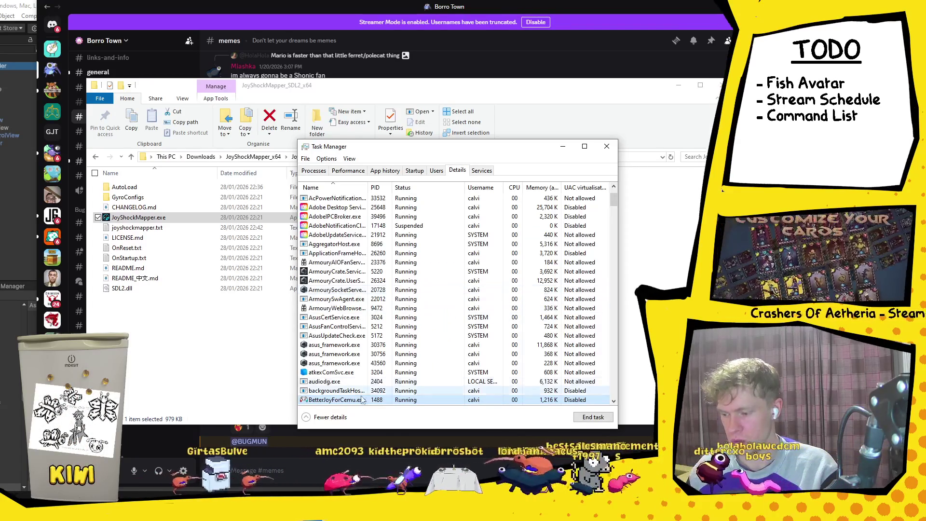
# Attempt to end BetterJoyForCemu.exe, dismiss the Access denied error, and close the actions list.
pyautogui.rightClick(359, 403)
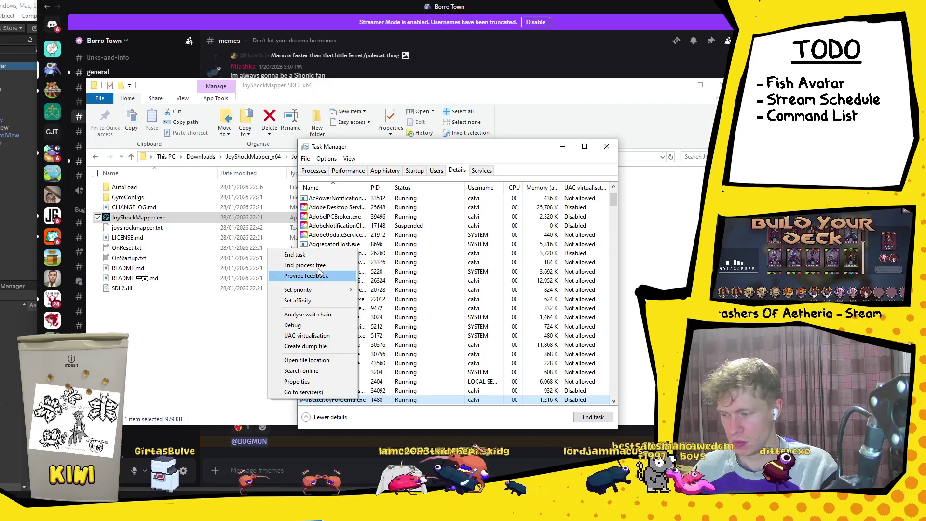
pyautogui.click(321, 256)
pyautogui.click(408, 271)
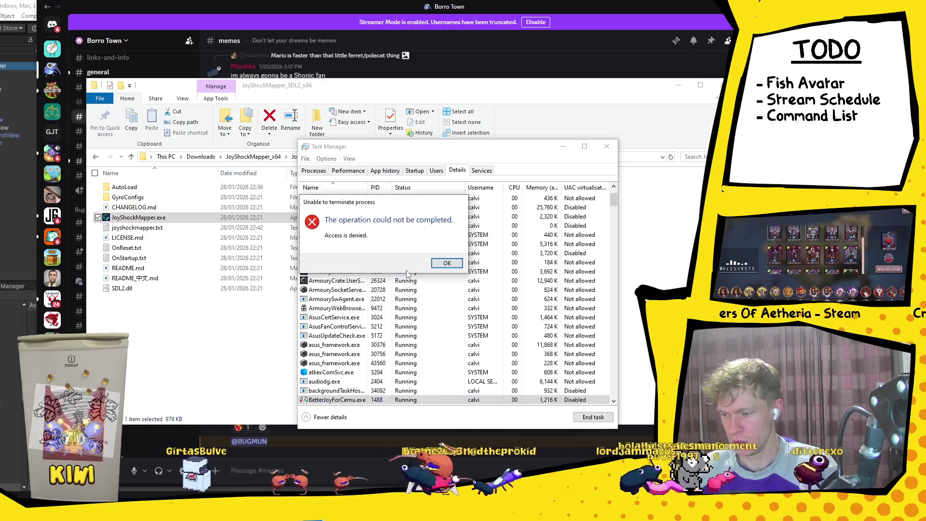
pyautogui.click(440, 264)
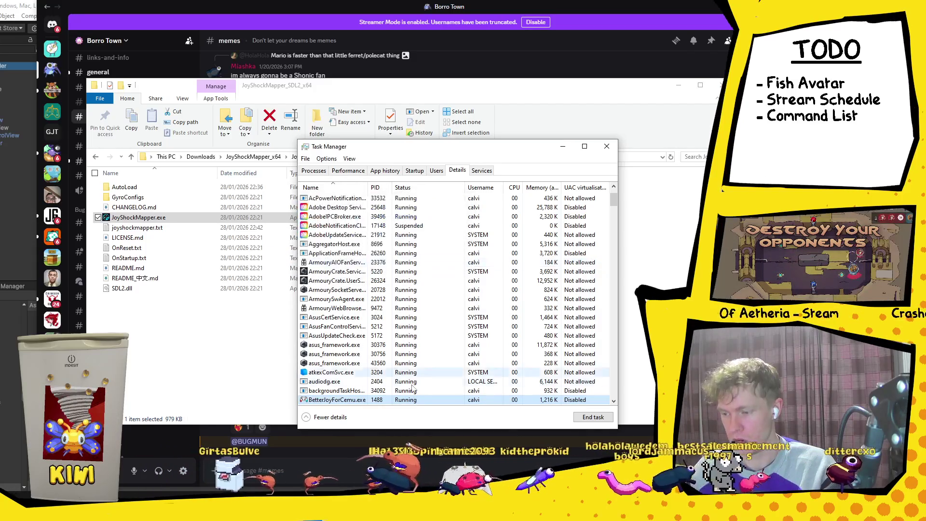
pyautogui.rightClick(386, 399)
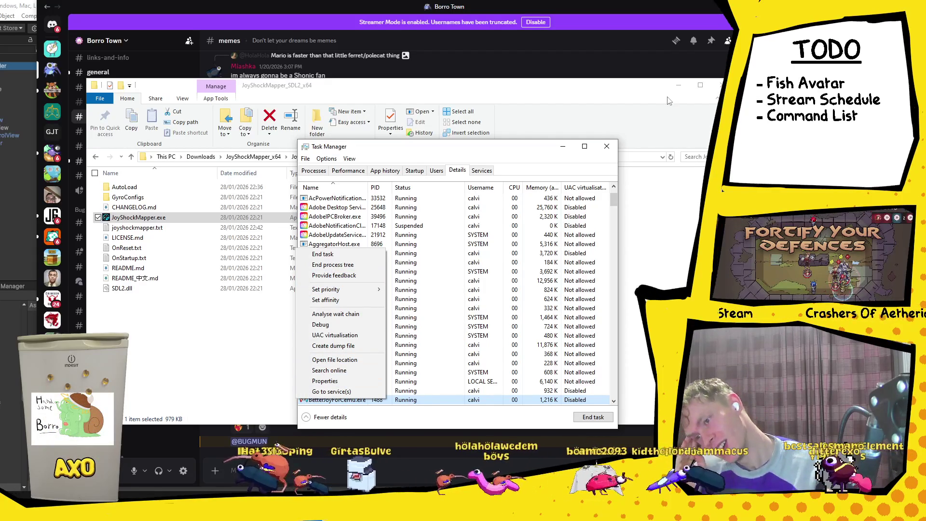
pyautogui.click(606, 148)
# Close Task Manager and navigate up to the Downloads folder.
pyautogui.click(606, 148)
pyautogui.click(253, 156)
pyautogui.click(201, 156)
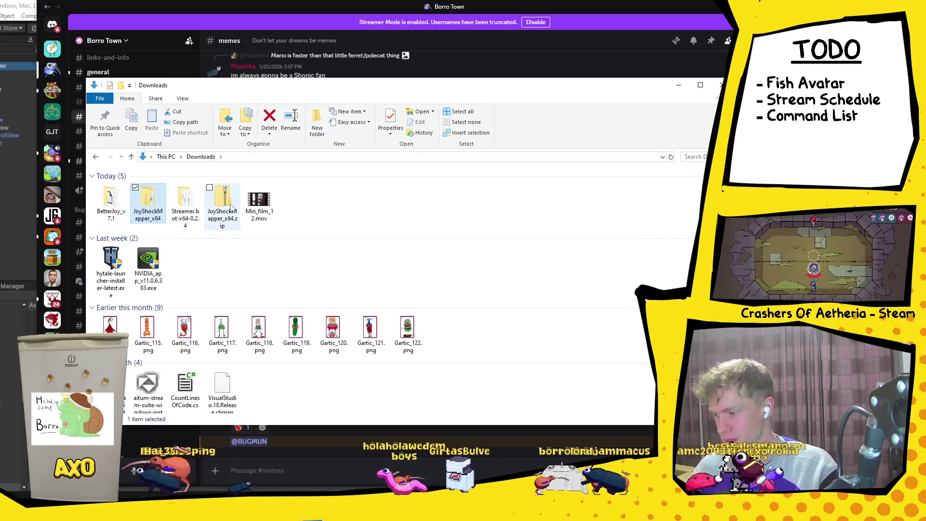
# Try deleting BetterJoy_v7.1, dismiss the Folder In Use warning, and return to Command Prompt.
pyautogui.click(113, 206)
pyautogui.rightClick(114, 205)
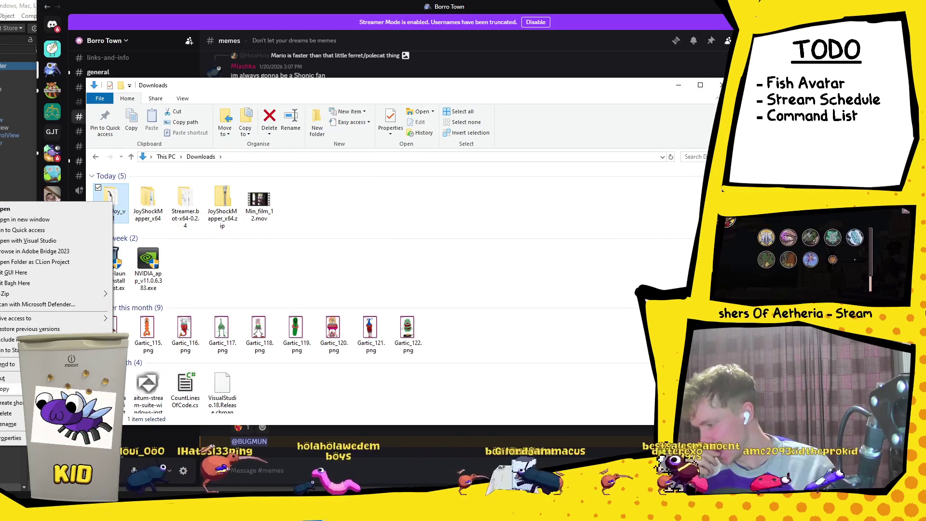
pyautogui.click(111, 219)
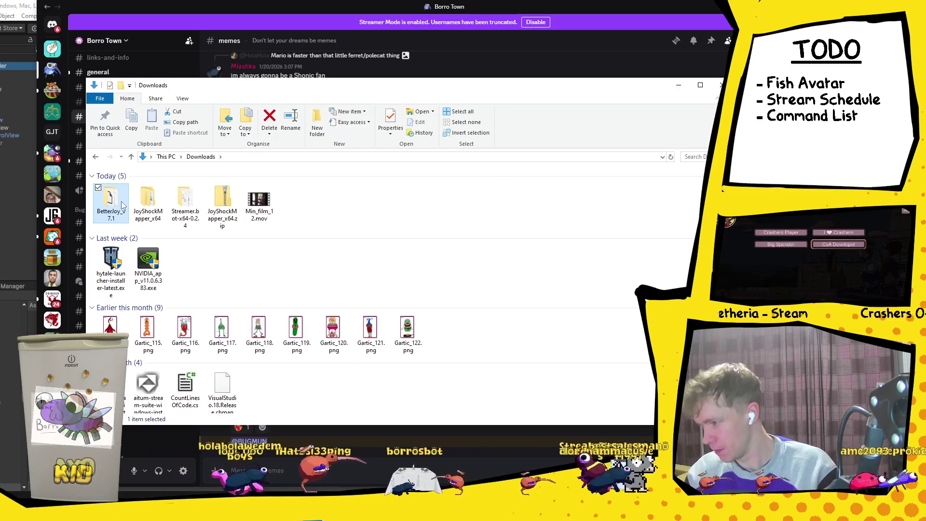
pyautogui.press('Delete')
pyautogui.click(403, 213)
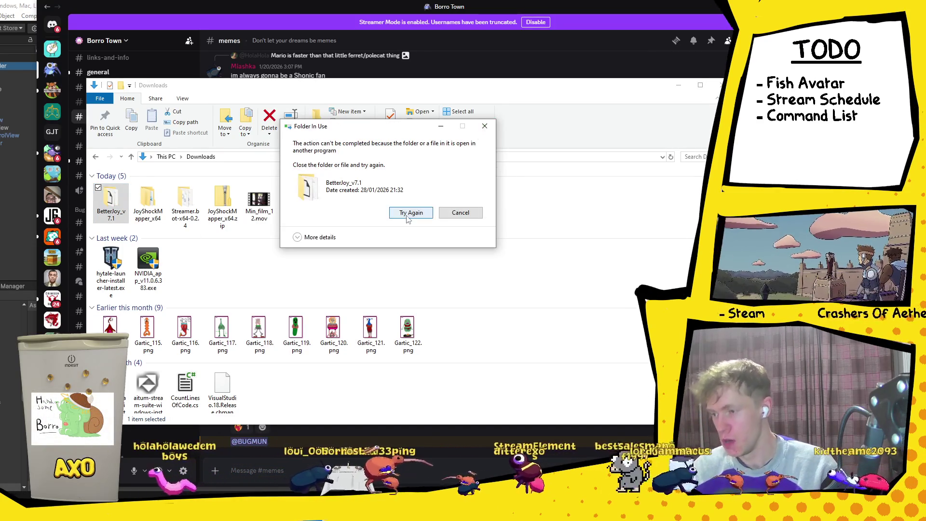
pyautogui.click(411, 213)
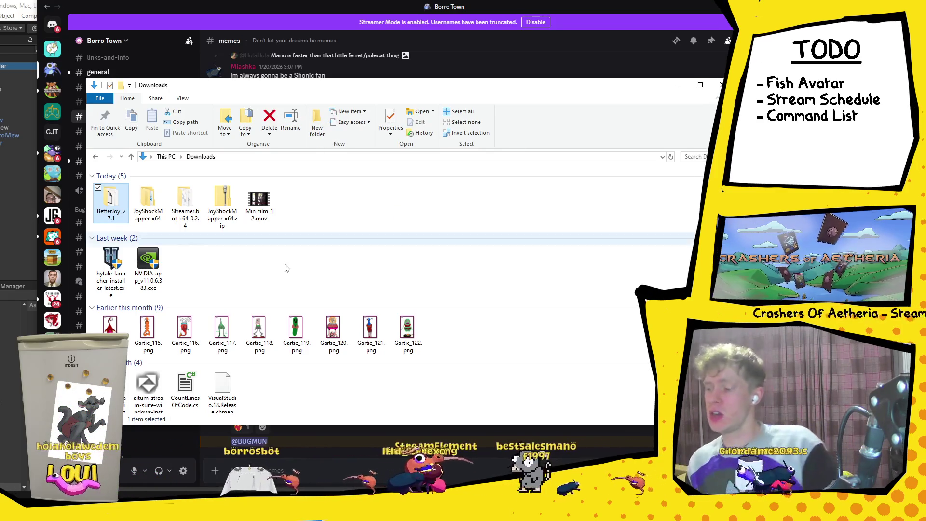
pyautogui.hotkey('alt', 'Tab')
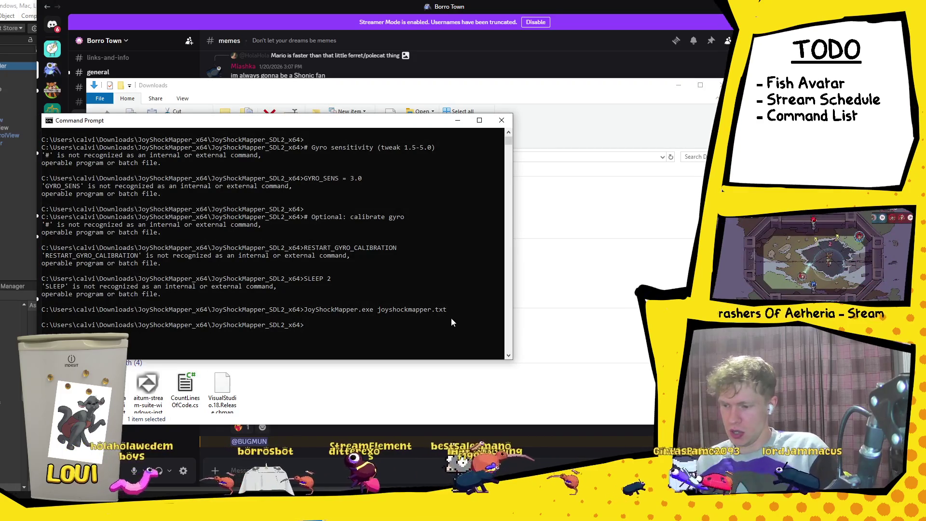
# Rerun the earlier JoyShockMapper launch command so it loads joyshockmapper.txt and calibrates.
pyautogui.moveTo(452, 310)
pyautogui.mouseDown()
pyautogui.moveTo(309, 318)
pyautogui.moveTo(448, 310)
pyautogui.mouseUp()
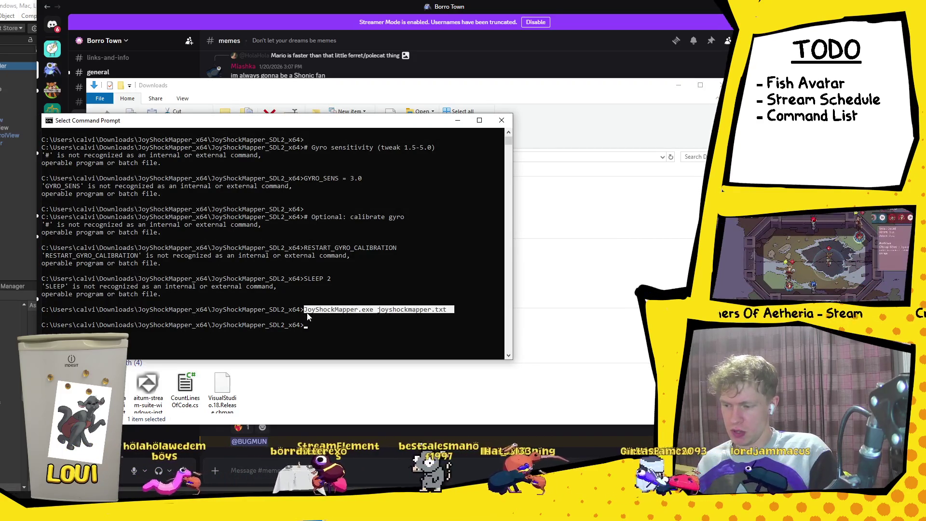
pyautogui.hotkey('ctrl', 'c')
pyautogui.hotkey('ctrl', 'v')
pyautogui.press('Return')
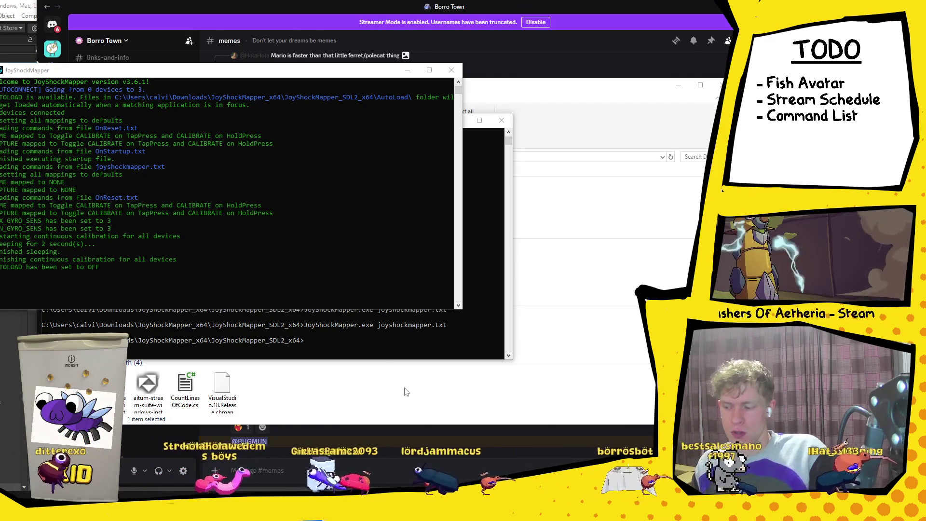
# Minimize the Downloads folder window, then restore it with Alt+Tab.
pyautogui.click(684, 100)
pyautogui.click(677, 85)
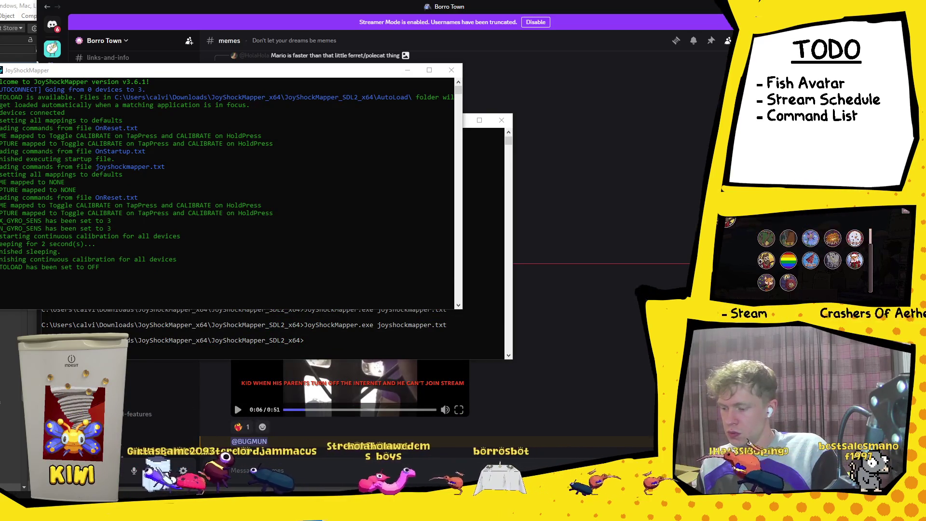
pyautogui.hotkey('alt', 'Tab')
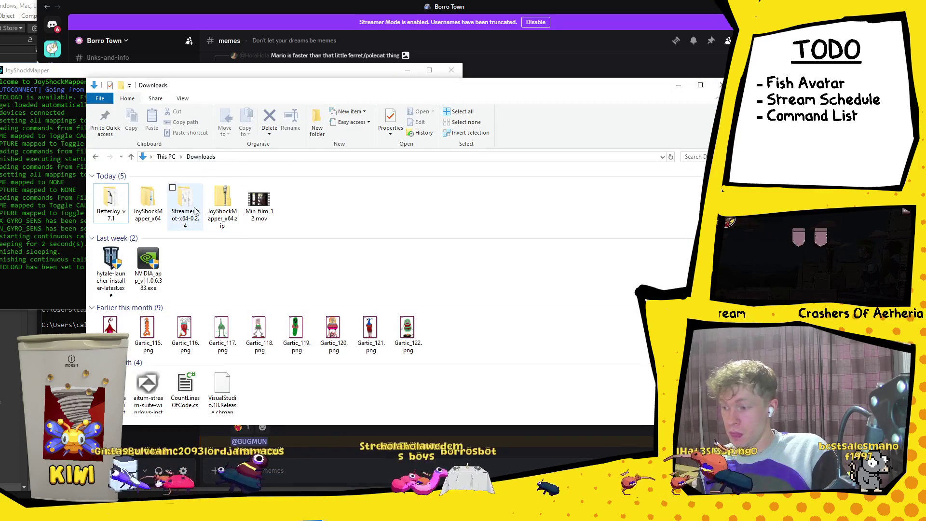
# Check gyro settings in JoyShockMapper_x64\JoyShockMapper_SDL2_x64\joyshockmapper.txt, then close the folder and return to Command Prompt.
pyautogui.doubleClick(146, 212)
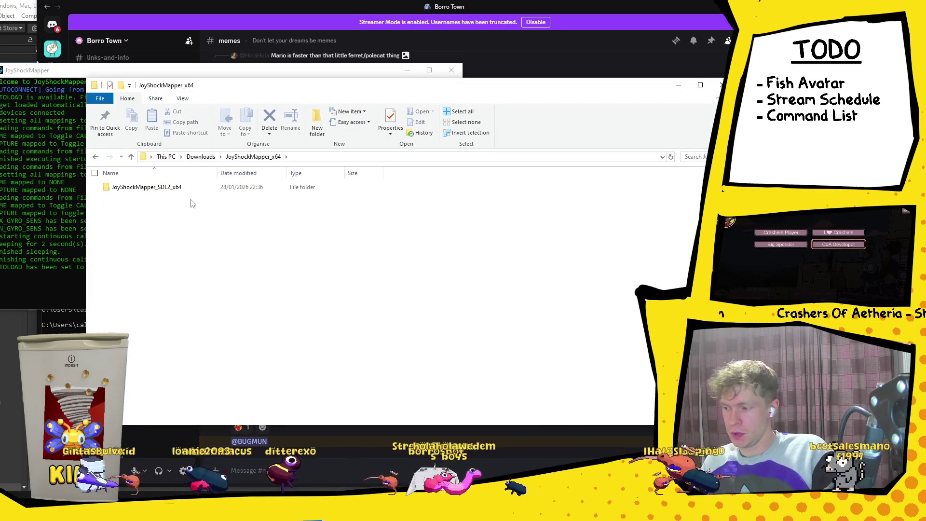
pyautogui.doubleClick(182, 190)
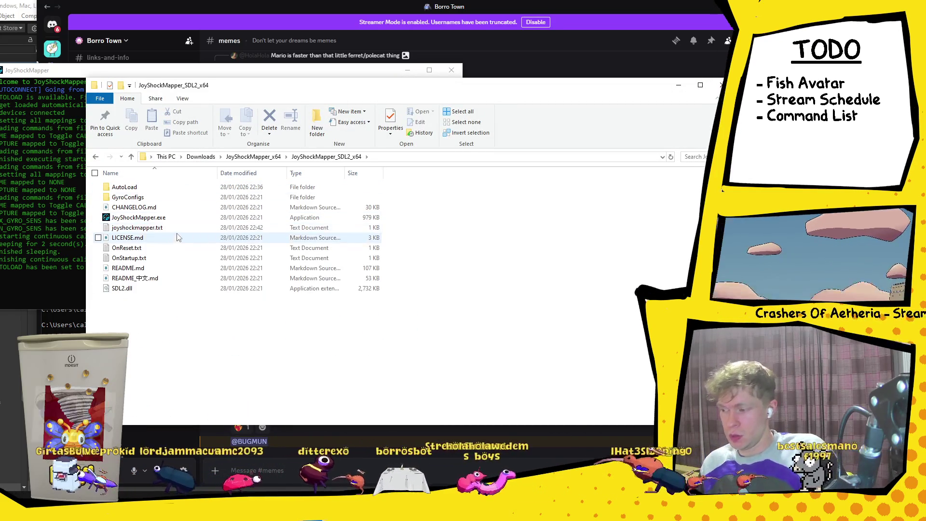
pyautogui.doubleClick(180, 230)
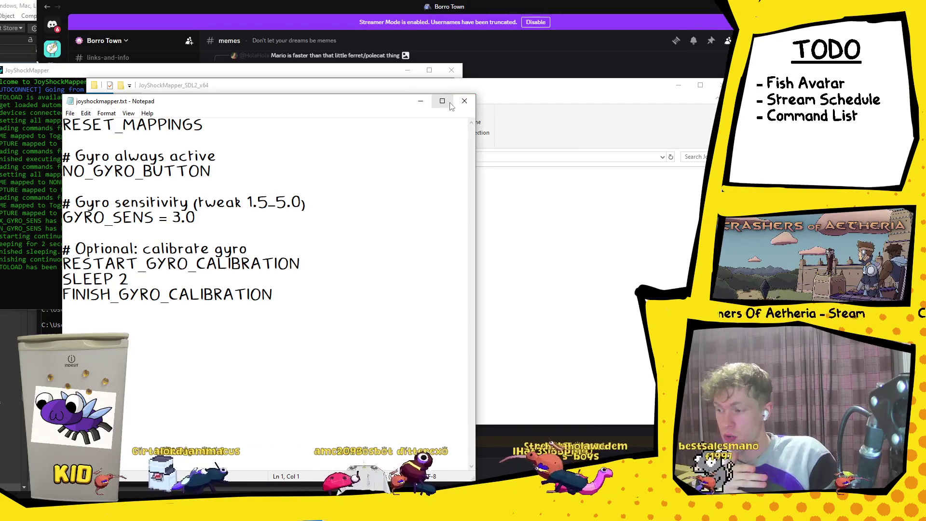
pyautogui.click(421, 101)
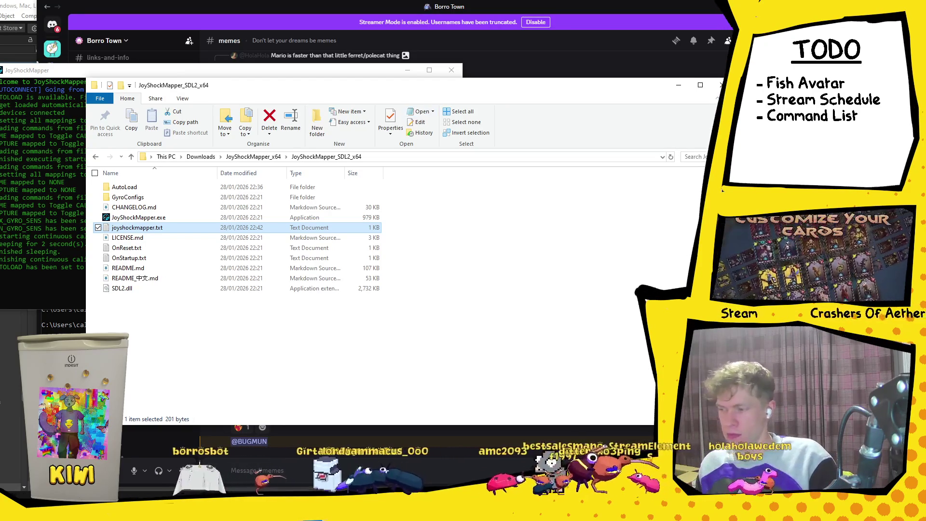
pyautogui.click(717, 85)
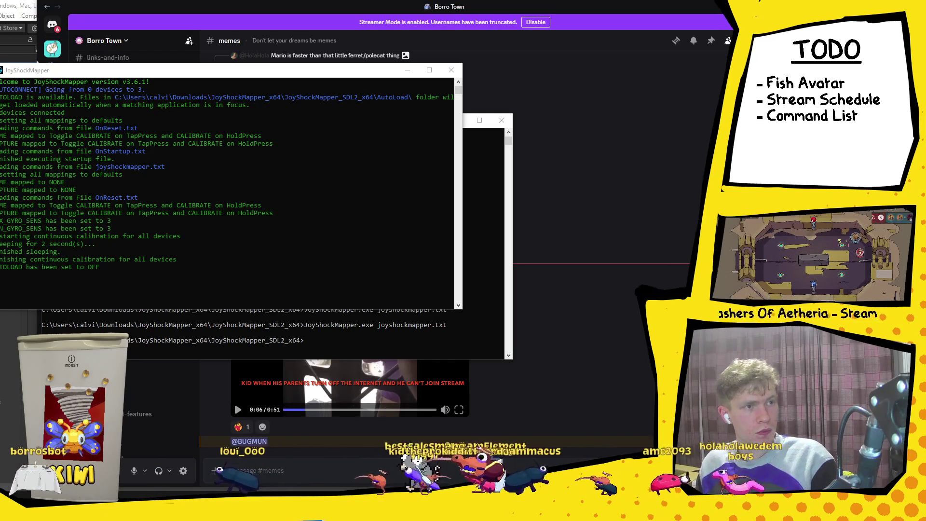
pyautogui.click(337, 341)
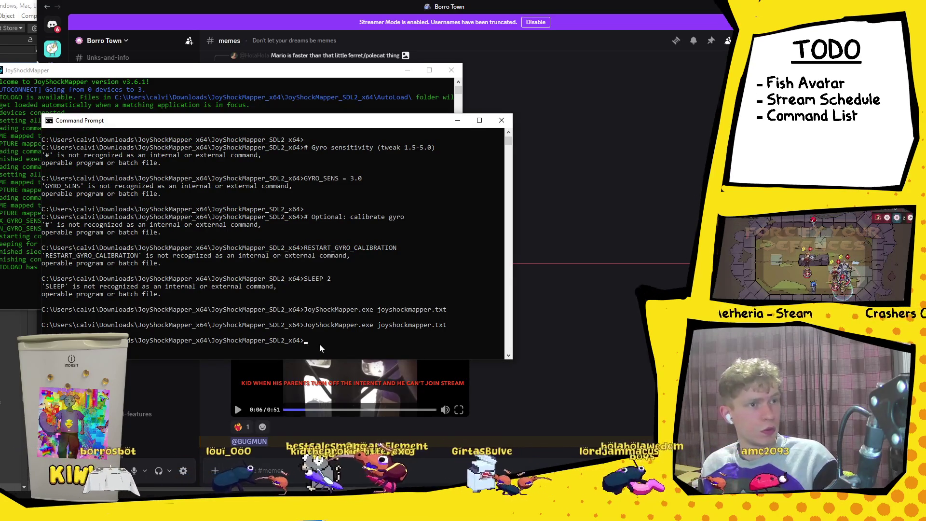
# Replace the old prompt with a fresh Command Prompt and begin the taskkill /IM command.
pyautogui.click(502, 120)
pyautogui.press('super')
pyautogui.write('cmd')
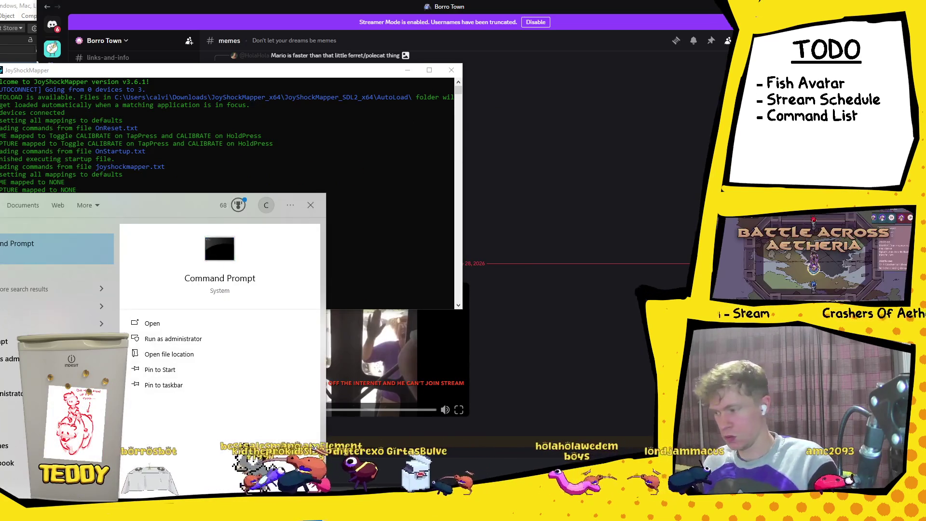
pyautogui.click(60, 250)
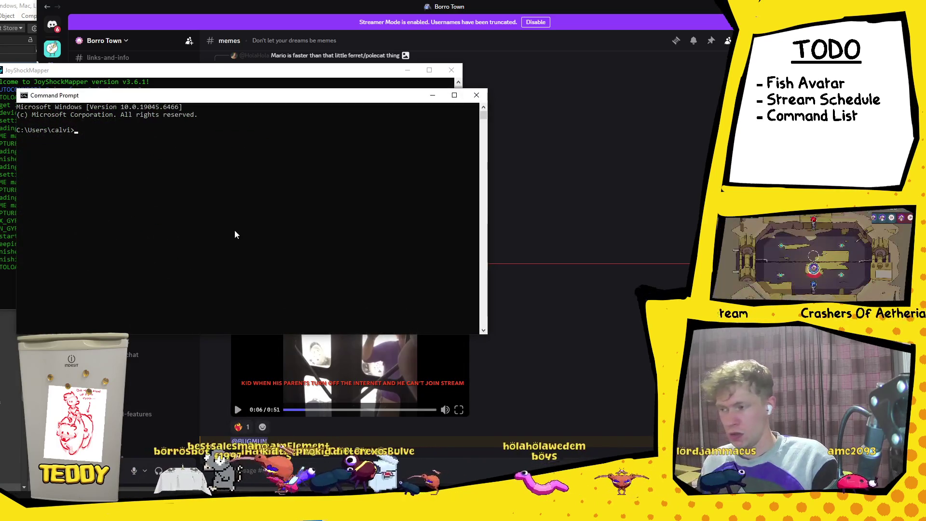
pyautogui.write('taskki')
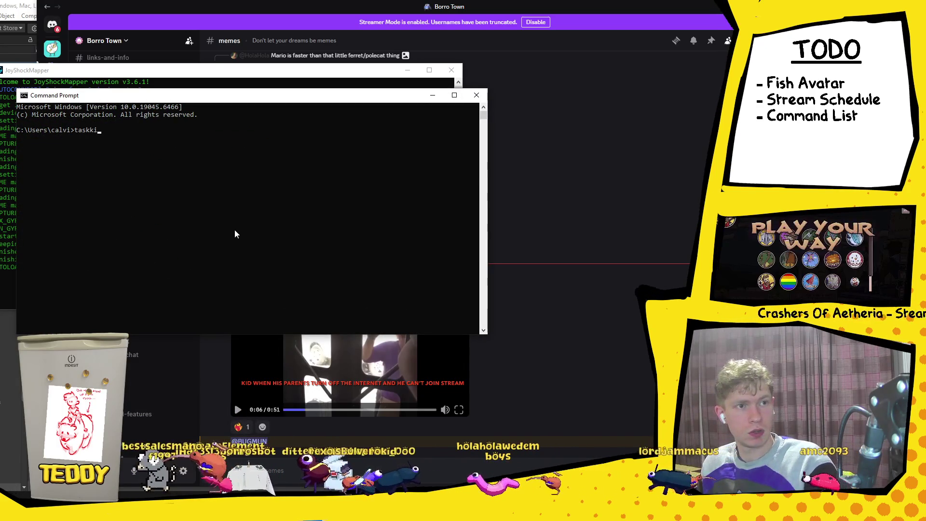
pyautogui.write('ll')
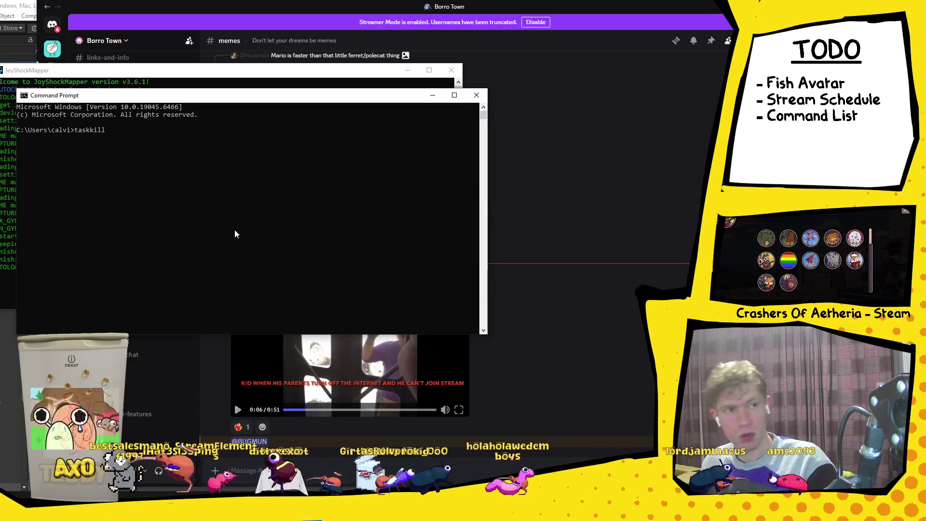
pyautogui.write(' /IM')
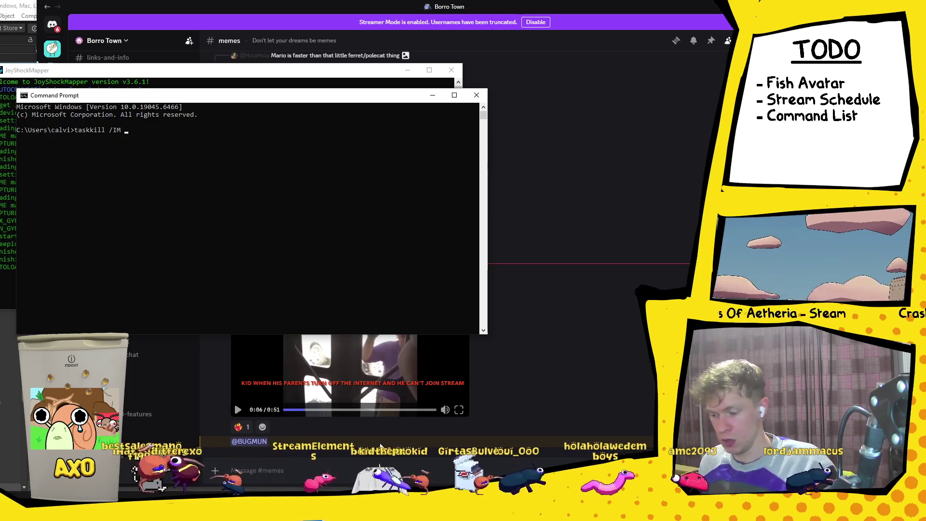
# Open Task Manager and scroll through its list of running processes.
pyautogui.press('super')
pyautogui.write('task')
pyautogui.click(8, 240)
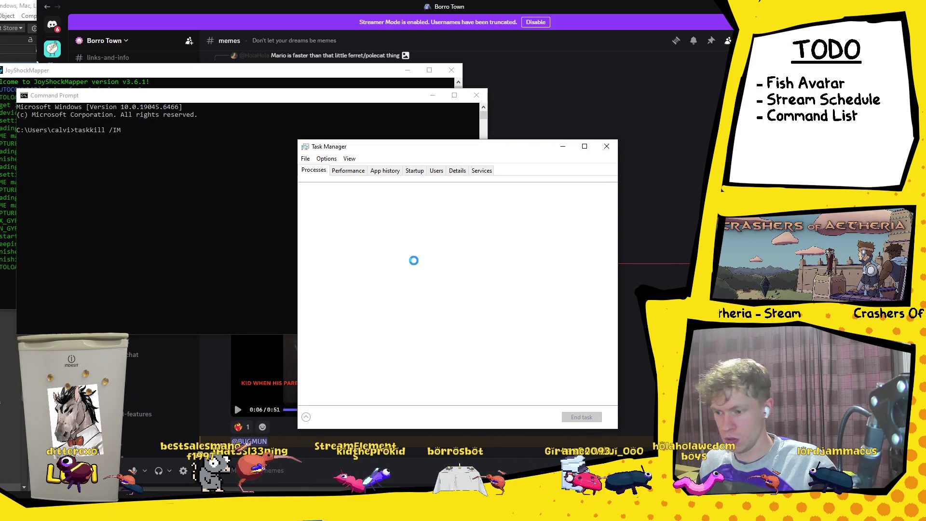
pyautogui.scroll(-5, 396, 279)
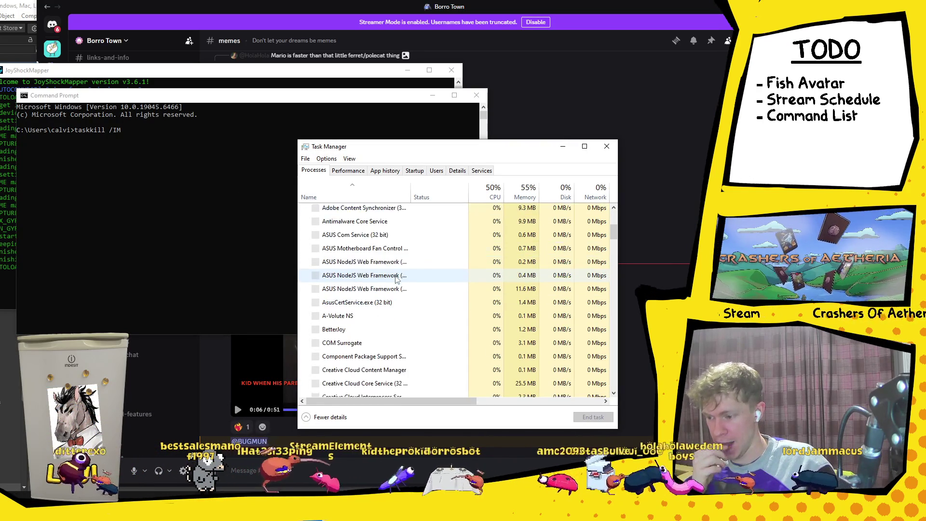
pyautogui.scroll(-2, 391, 283)
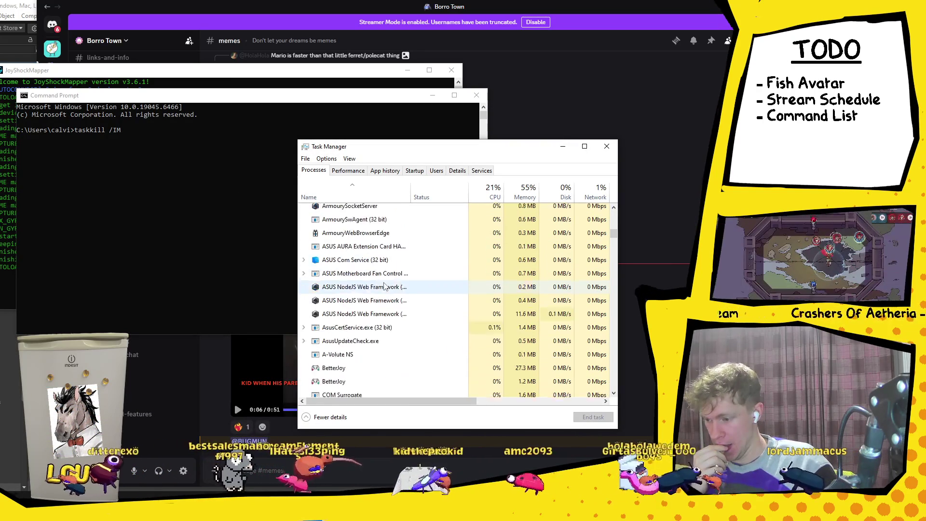
# Complete and run taskkill /IM BetterJoy /F, which reports BetterJoy not found.
pyautogui.click(127, 132)
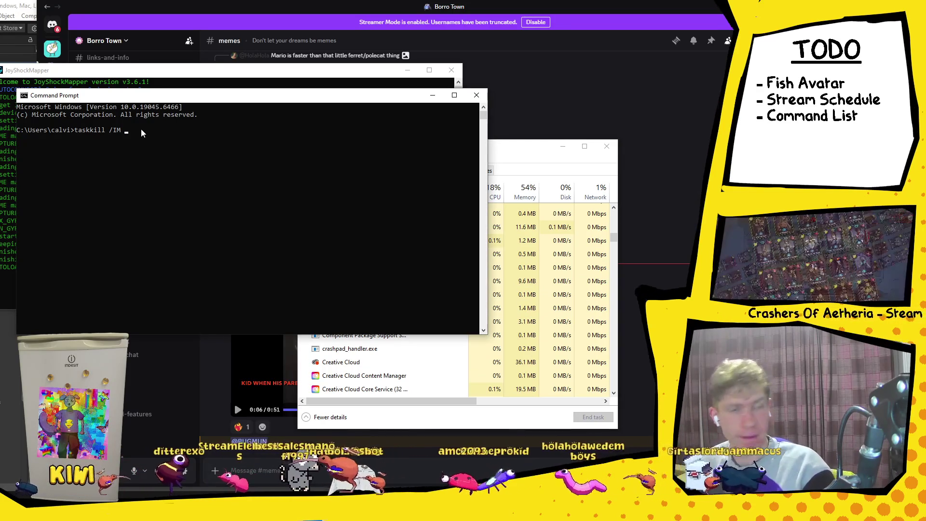
pyautogui.write('Better')
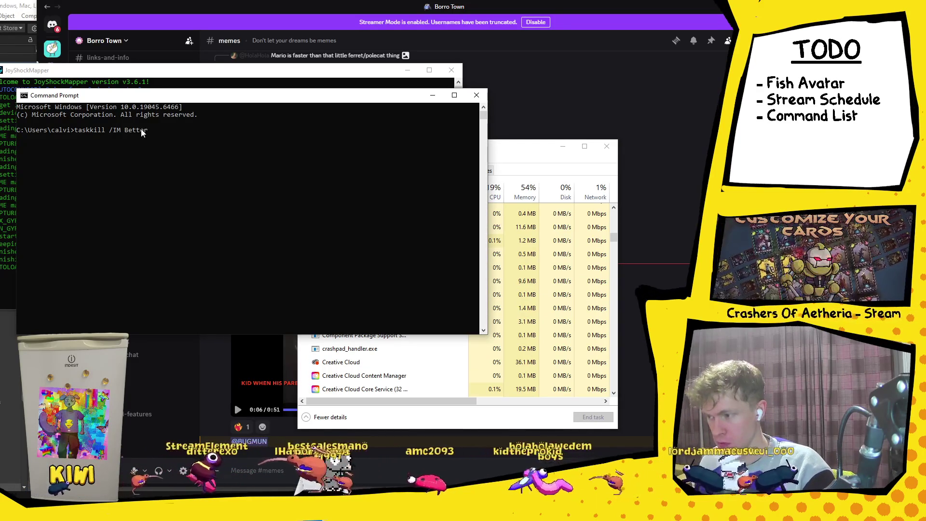
pyautogui.write('Joy')
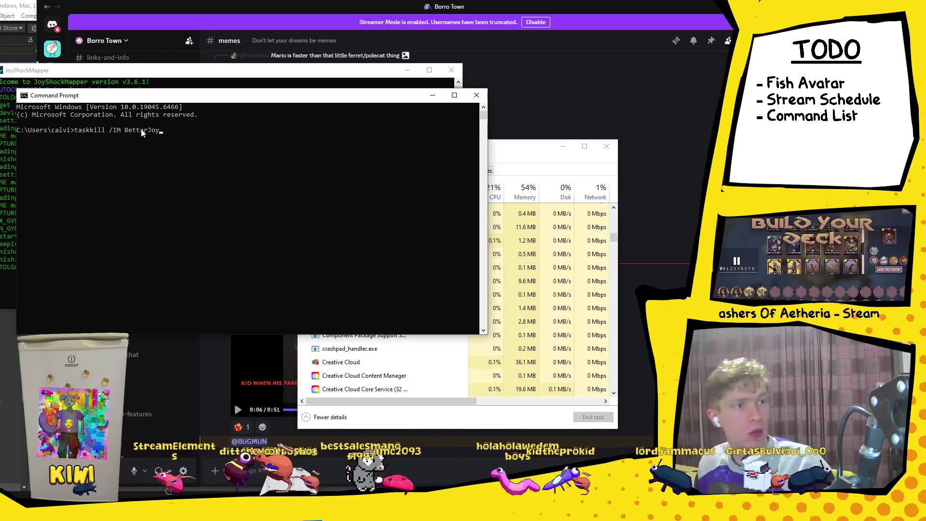
pyautogui.write(' /F')
pyautogui.press('Return')
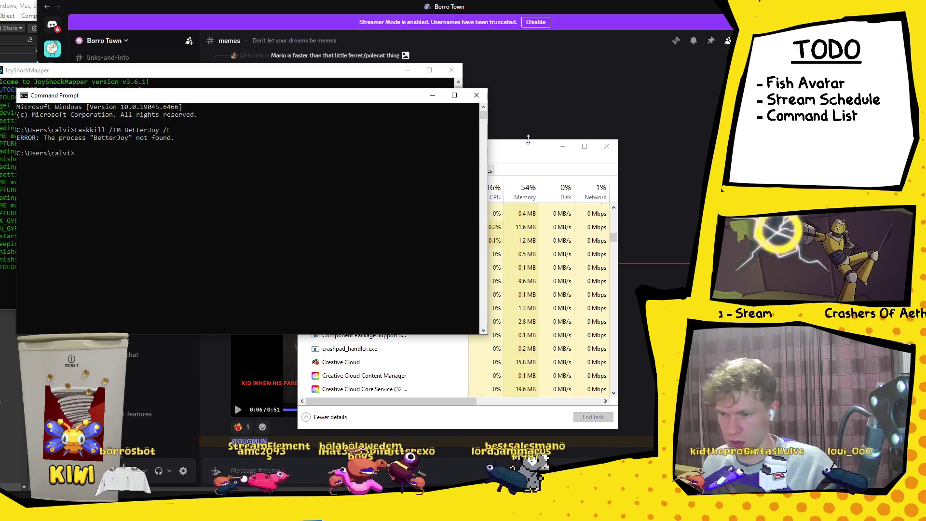
pyautogui.click(536, 155)
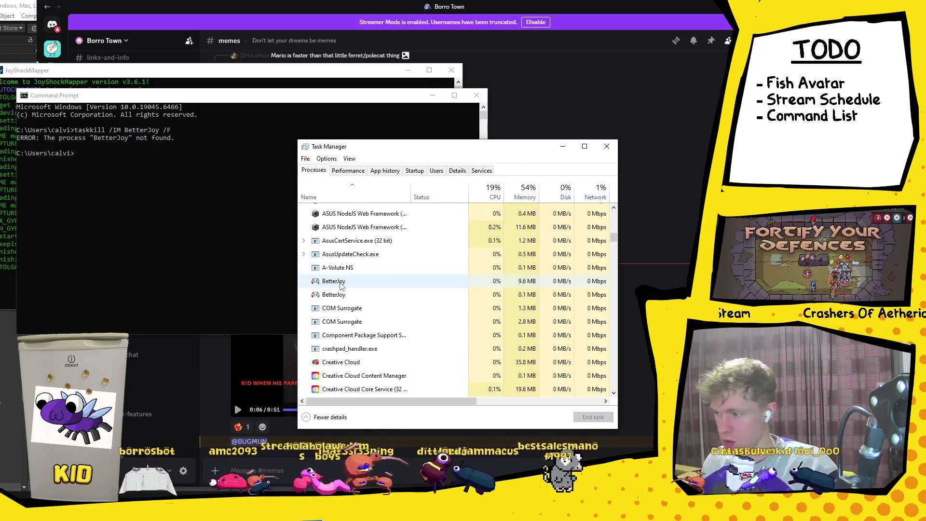
# Use Open file location on the BetterJoy process to reveal its BetterJoy_v7.1 folder.
pyautogui.click(340, 286)
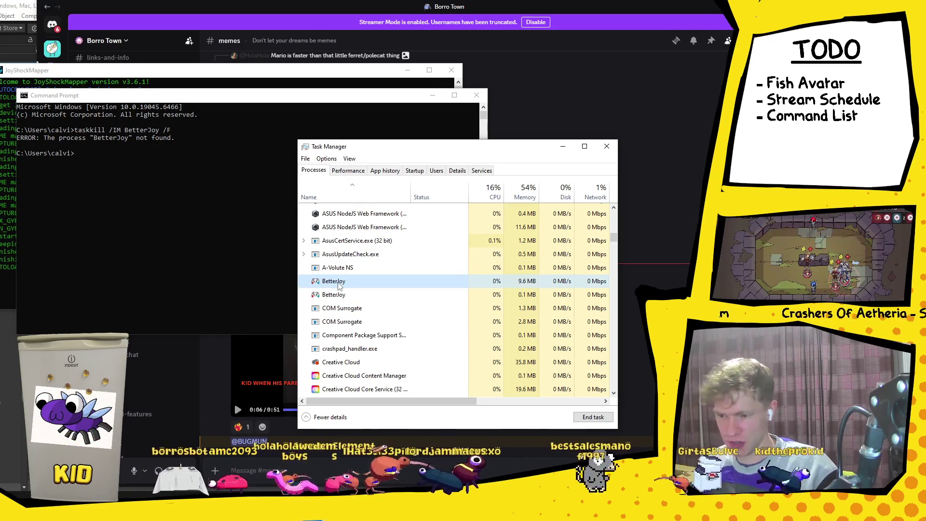
pyautogui.rightClick(339, 286)
pyautogui.moveTo(381, 299)
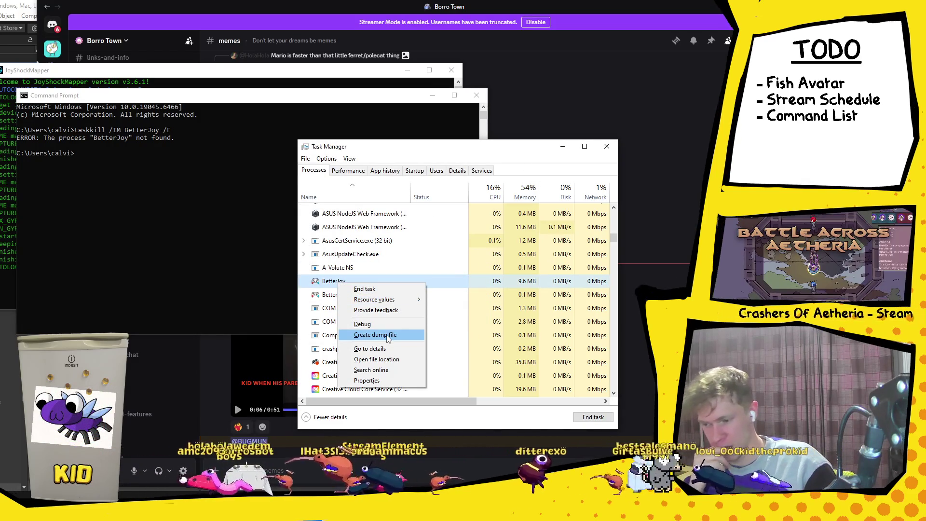
pyautogui.click(388, 360)
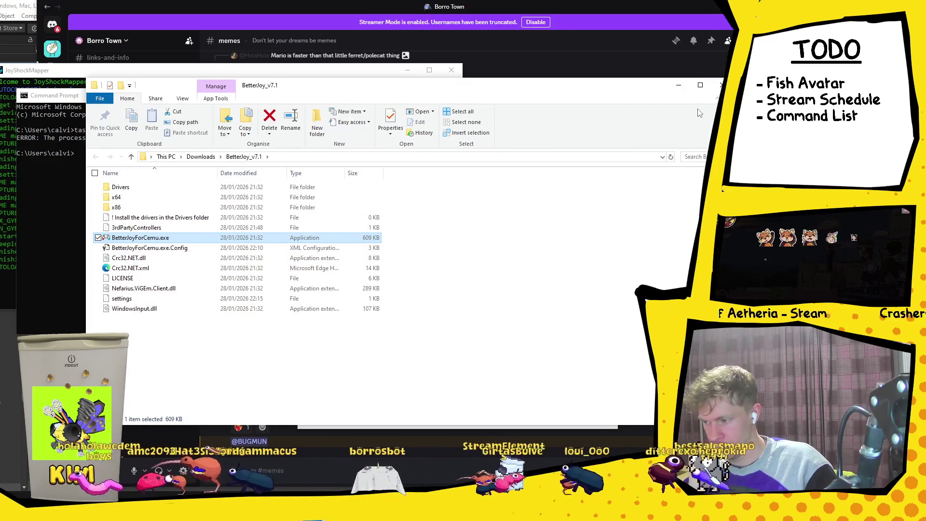
# Try opening the '! Install the drivers in the Drivers folder' note, cancel, and close BetterJoy_v7.1.
pyautogui.press('Up')
pyautogui.press('Up')
pyautogui.press('Return')
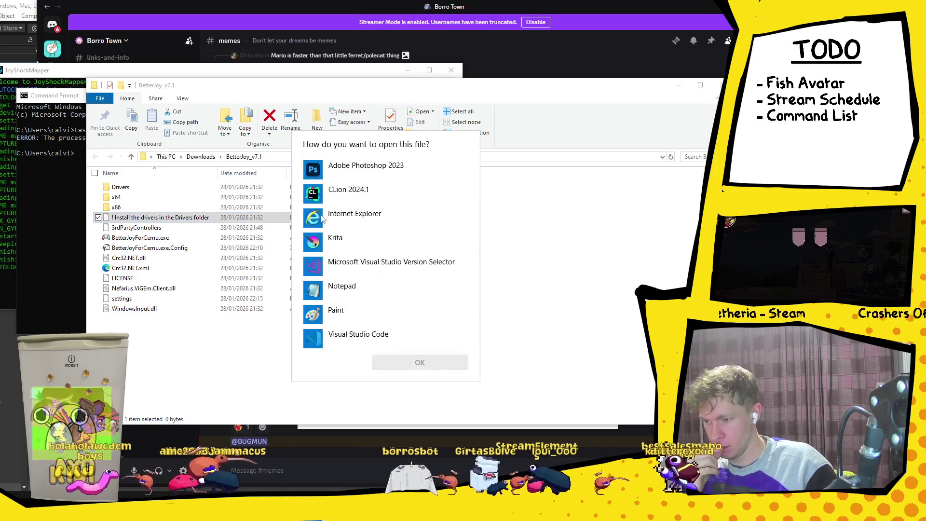
pyautogui.press('Escape')
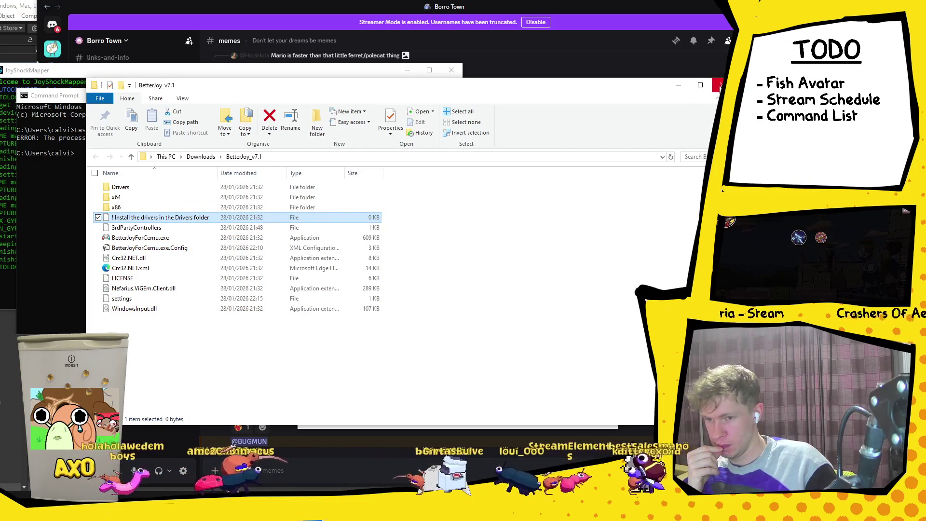
pyautogui.hotkey('alt', 'F4')
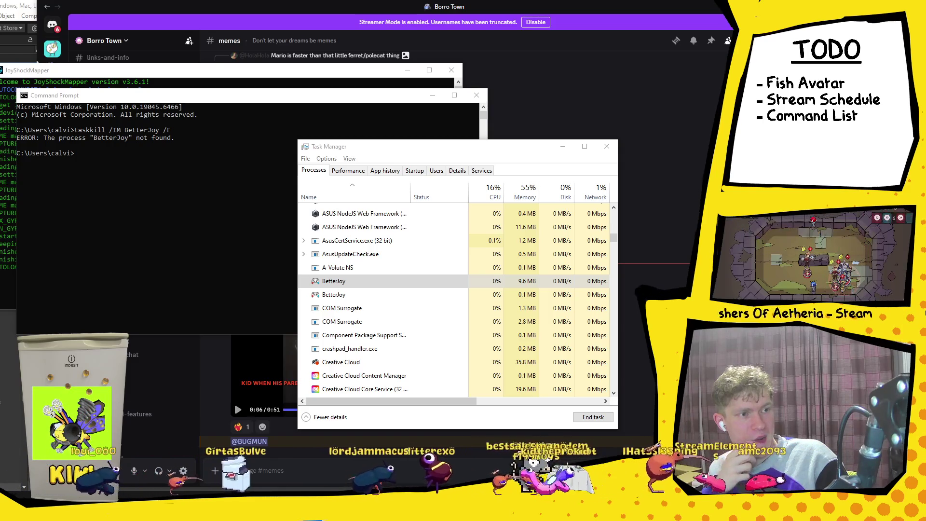
# Switch through the windows to Task Manager and select the JoyShockMapper.exe process row.
pyautogui.click(97, 153)
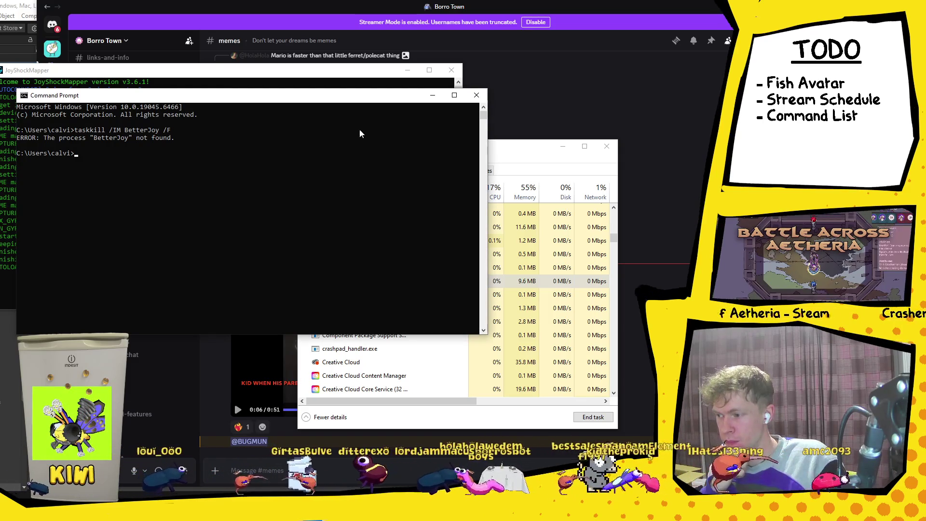
pyautogui.click(441, 73)
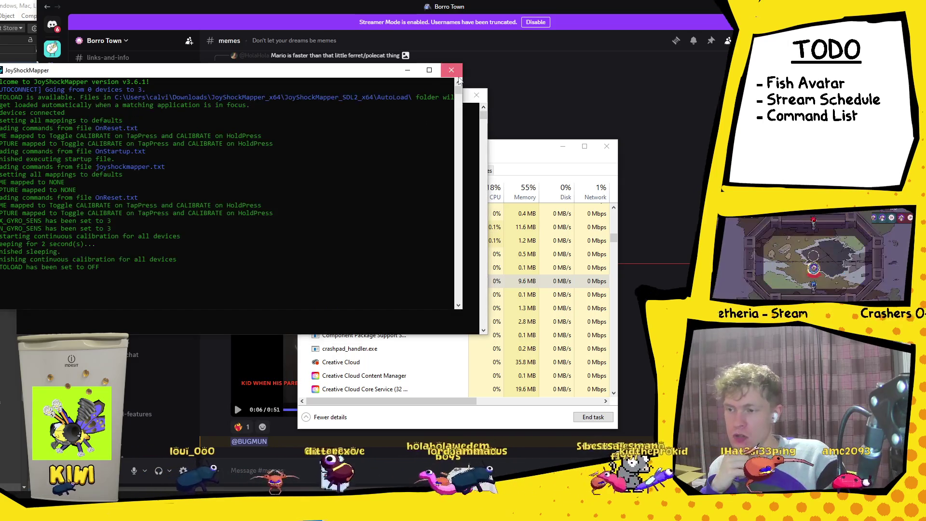
pyautogui.click(360, 349)
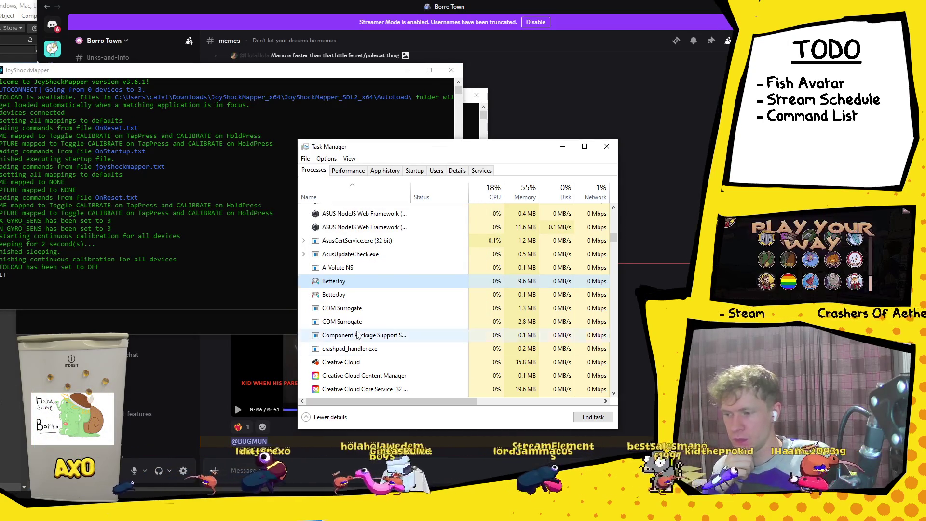
pyautogui.click(354, 281)
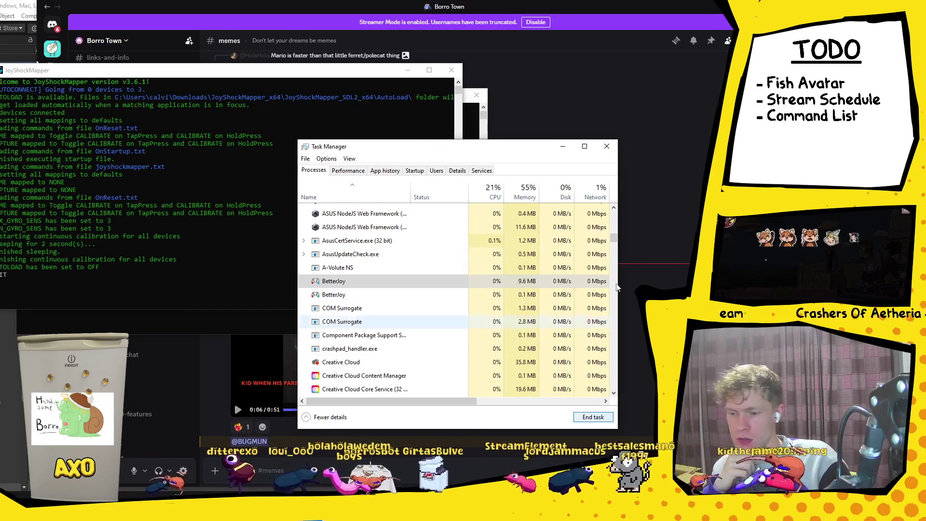
pyautogui.moveTo(614, 239); pyautogui.dragTo(614, 218)
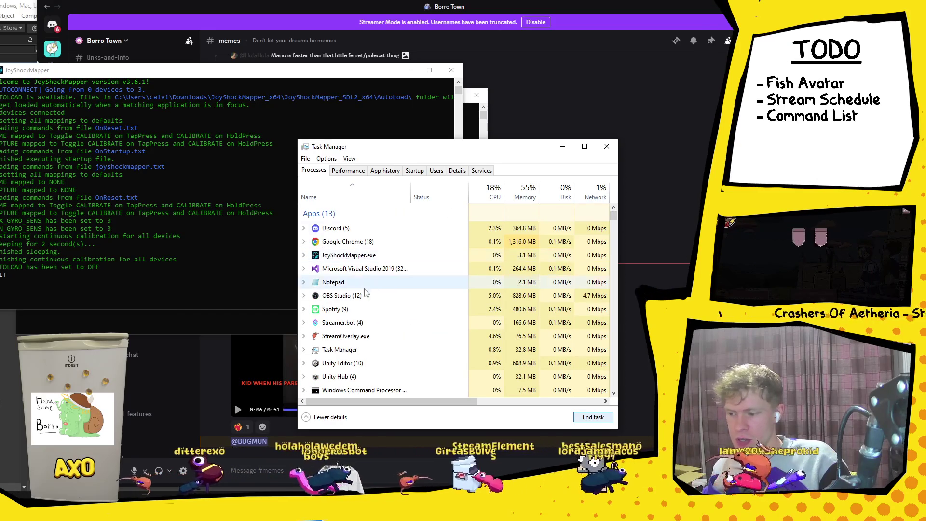
pyautogui.click(357, 255)
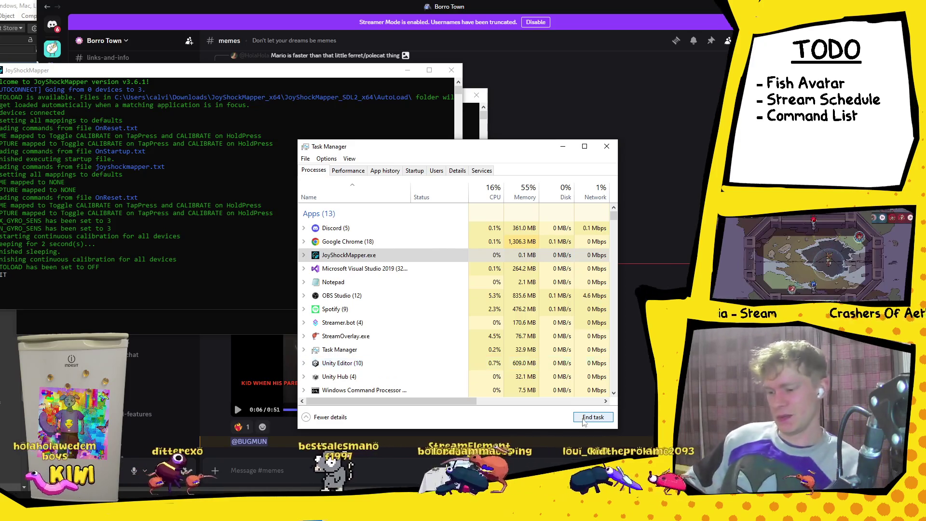
# Move the JoyShockMapper console aside and close the Command Prompt window.
pyautogui.click(453, 73)
pyautogui.click(588, 394)
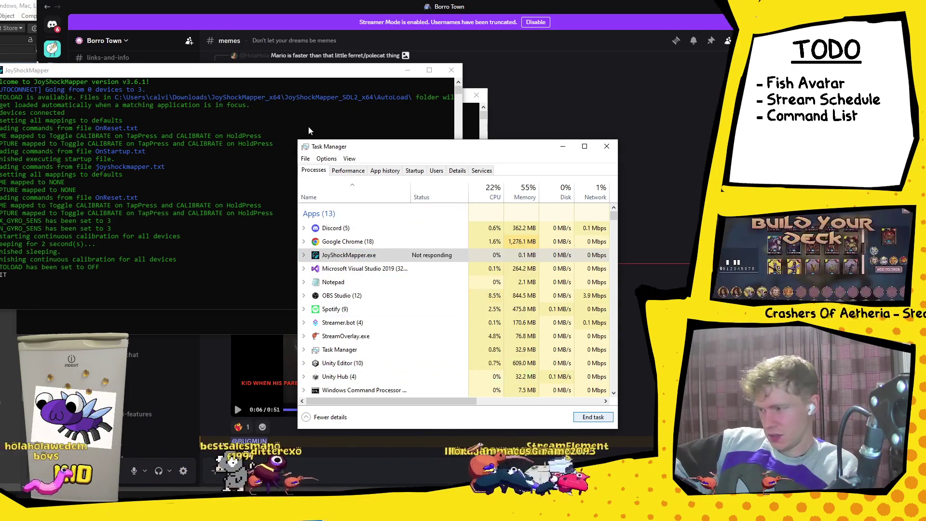
pyautogui.moveTo(350, 75); pyautogui.dragTo(278, 337)
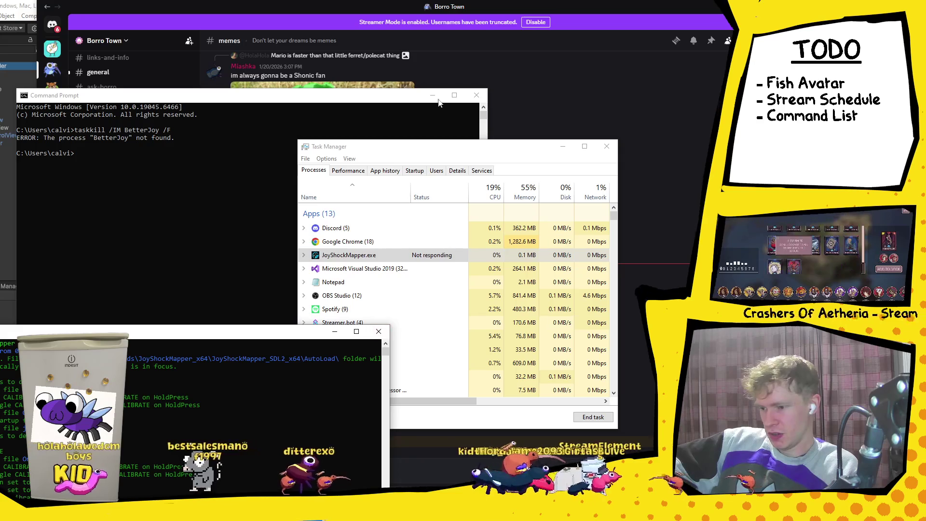
pyautogui.click(476, 95)
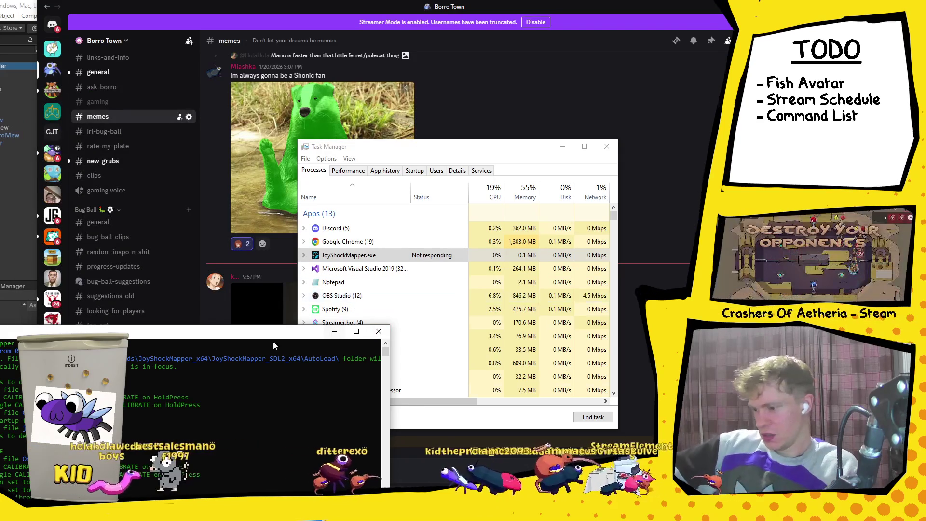
pyautogui.moveTo(278, 338)
pyautogui.mouseDown()
pyautogui.moveTo(290, 230)
pyautogui.moveTo(323, 259)
pyautogui.mouseUp()
# Try ending the JoyShockMapper.exe task in Task Manager.
pyautogui.click(449, 255)
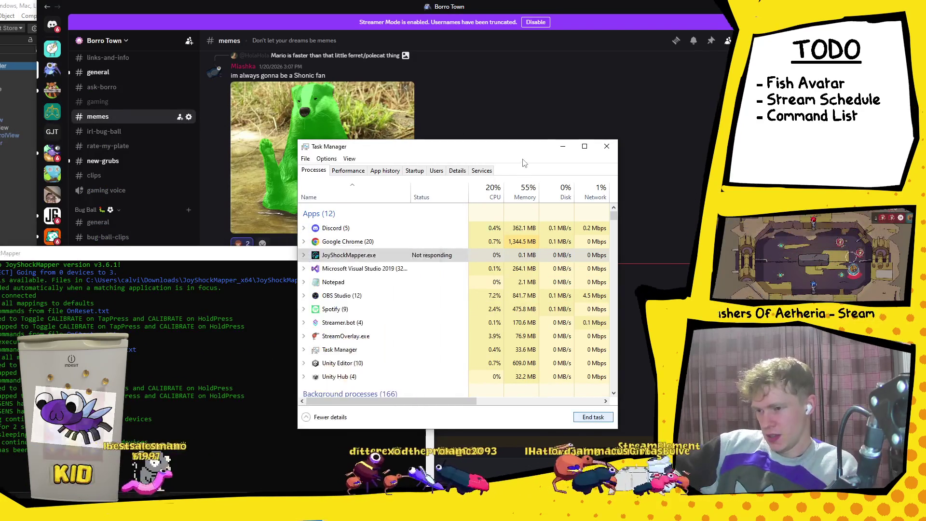
pyautogui.click(593, 417)
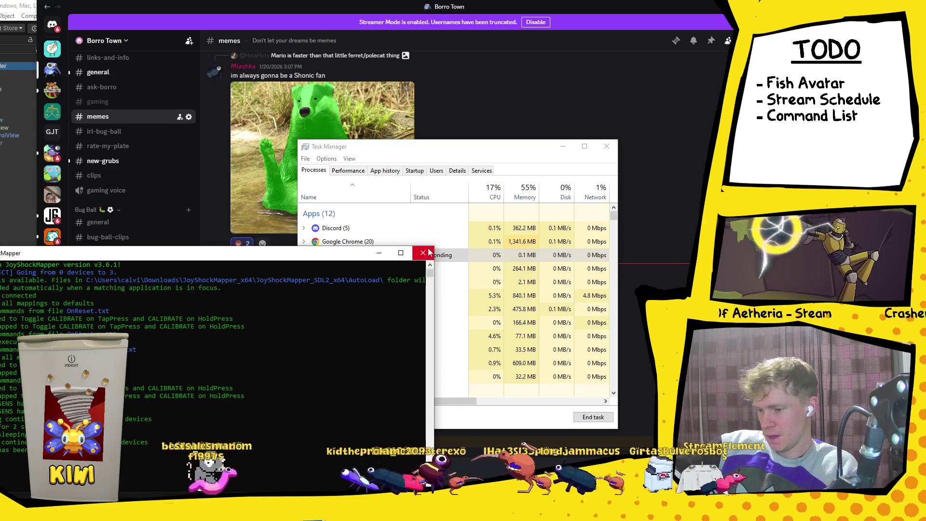
pyautogui.moveTo(496, 149); pyautogui.dragTo(547, 120)
pyautogui.click(492, 227)
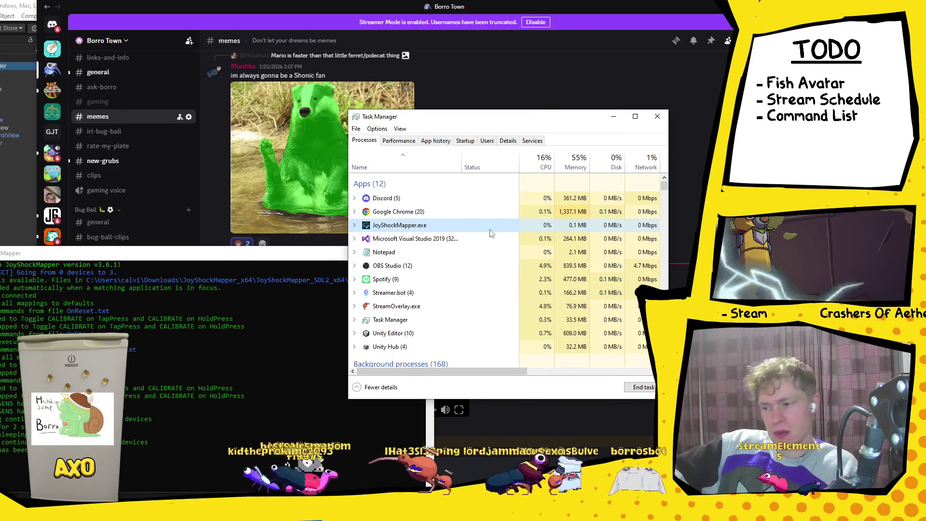
# Close the JoyShockMapper console window with its X button.
pyautogui.moveTo(151, 263); pyautogui.dragTo(170, 132)
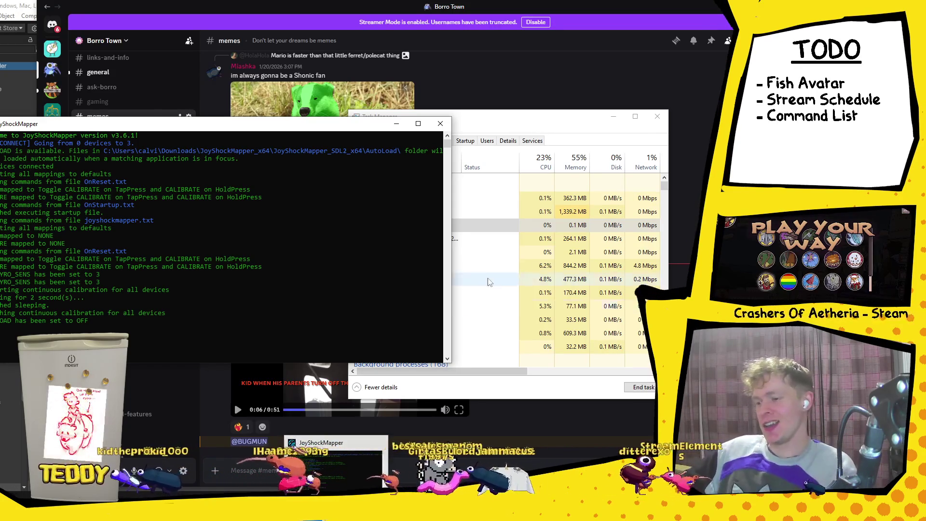
pyautogui.click(500, 225)
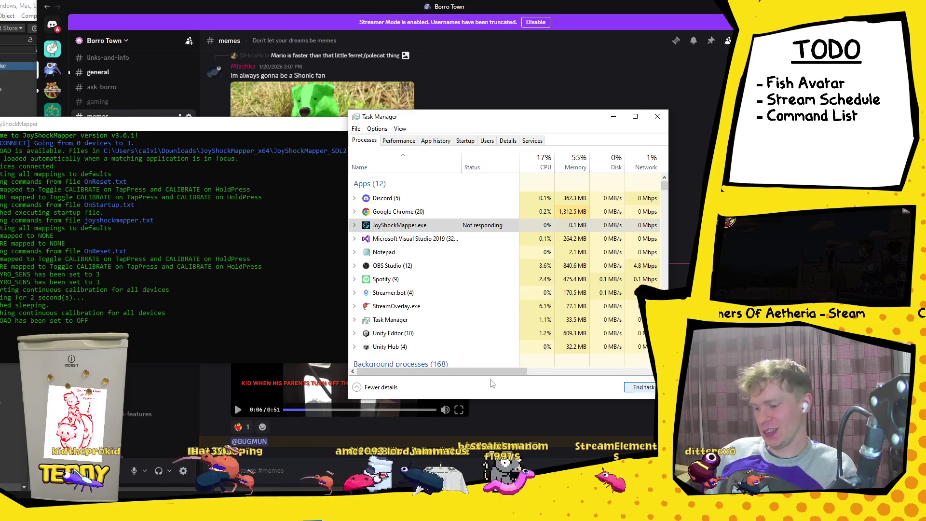
pyautogui.moveTo(523, 372)
pyautogui.mouseDown()
pyautogui.moveTo(646, 388)
pyautogui.moveTo(630, 372)
pyautogui.moveTo(525, 374)
pyautogui.moveTo(645, 374)
pyautogui.moveTo(431, 358)
pyautogui.mouseUp()
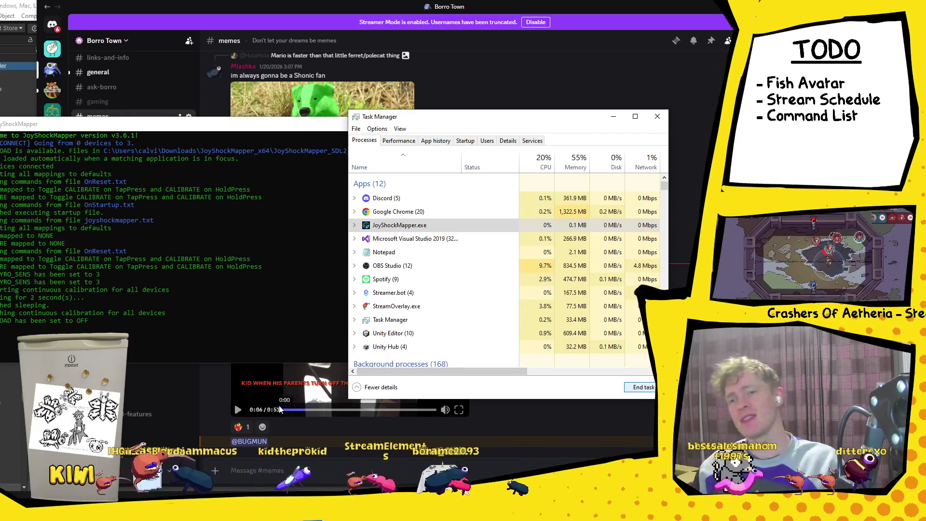
pyautogui.click(262, 135)
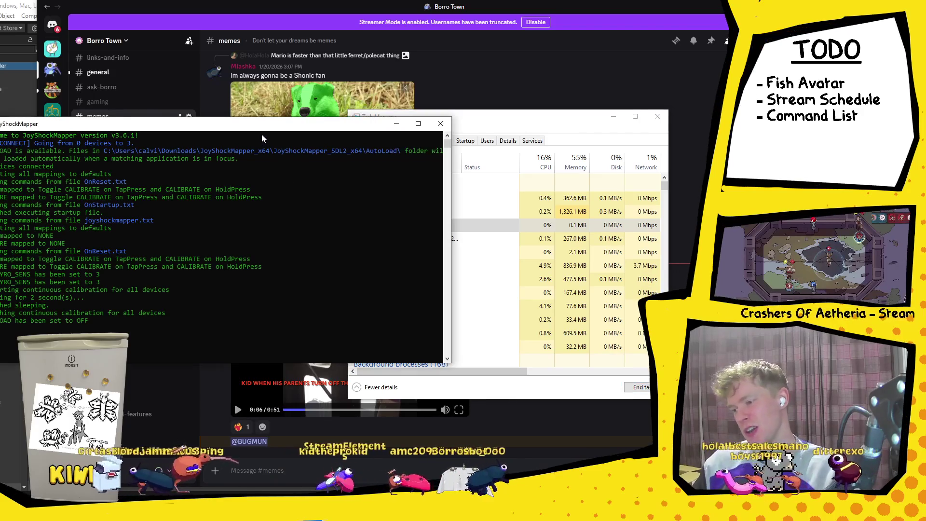
pyautogui.click(431, 124)
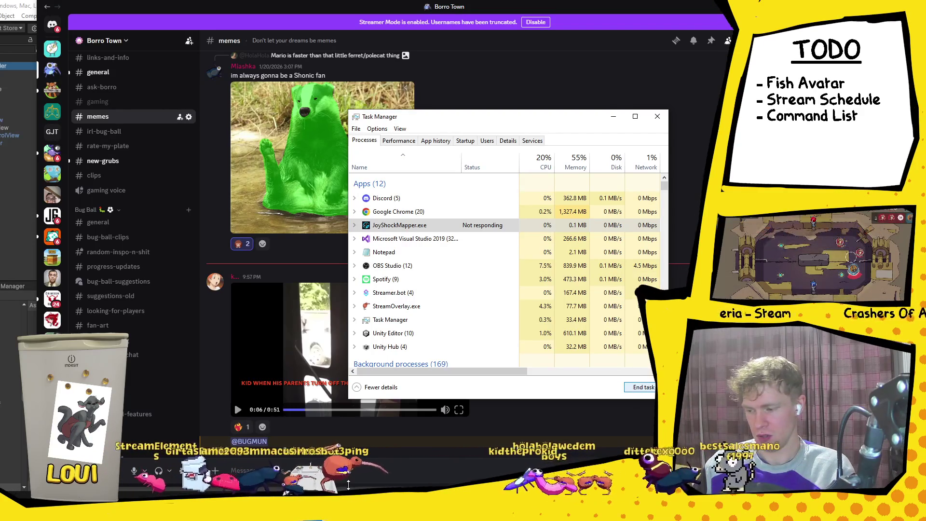
# Browse the new-grubs channel and glance at the new member's profile card.
pyautogui.click(121, 162)
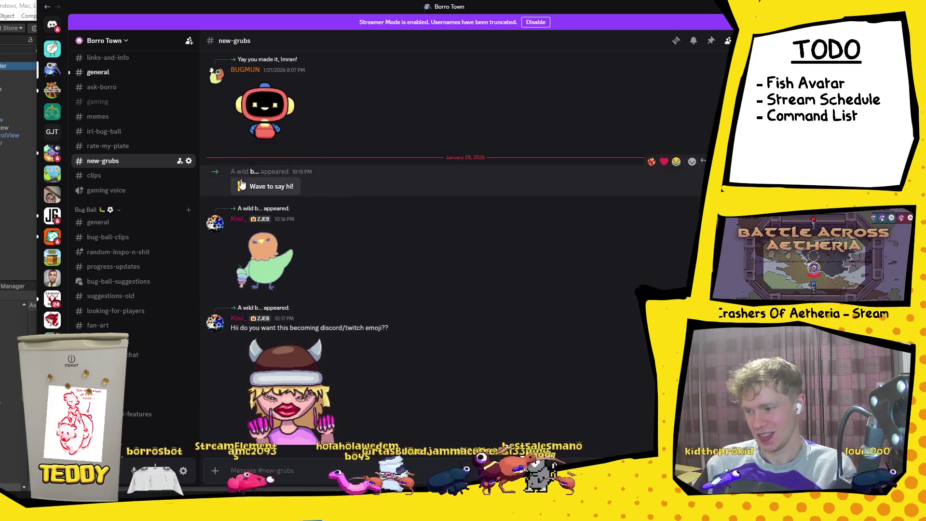
pyautogui.click(254, 172)
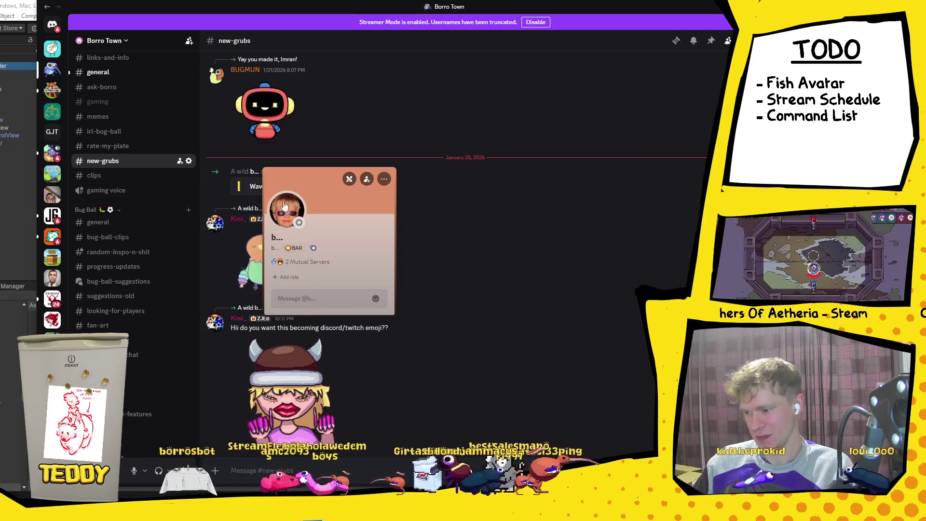
pyautogui.click(228, 399)
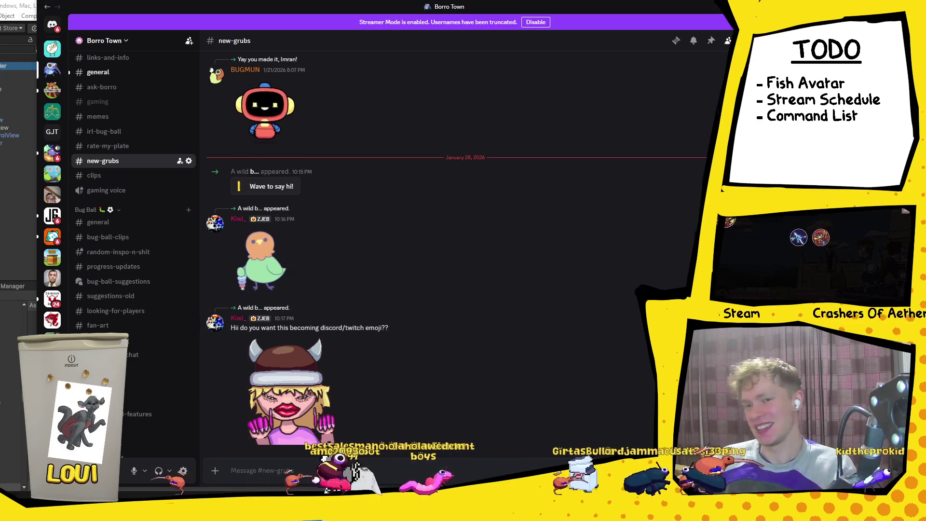
pyautogui.scroll(5, 129, 336)
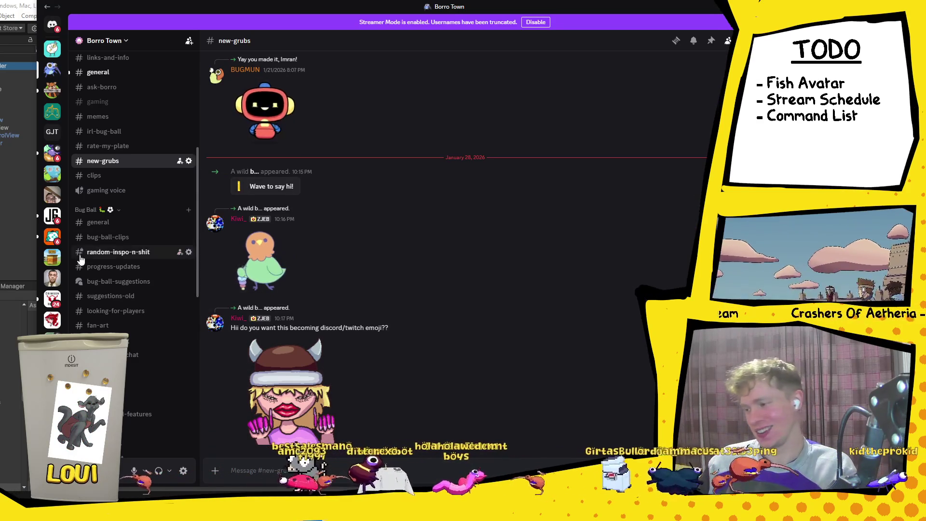
# Switch to #general, enlarge the signed petition image, and scroll through the chat history.
pyautogui.click(130, 334)
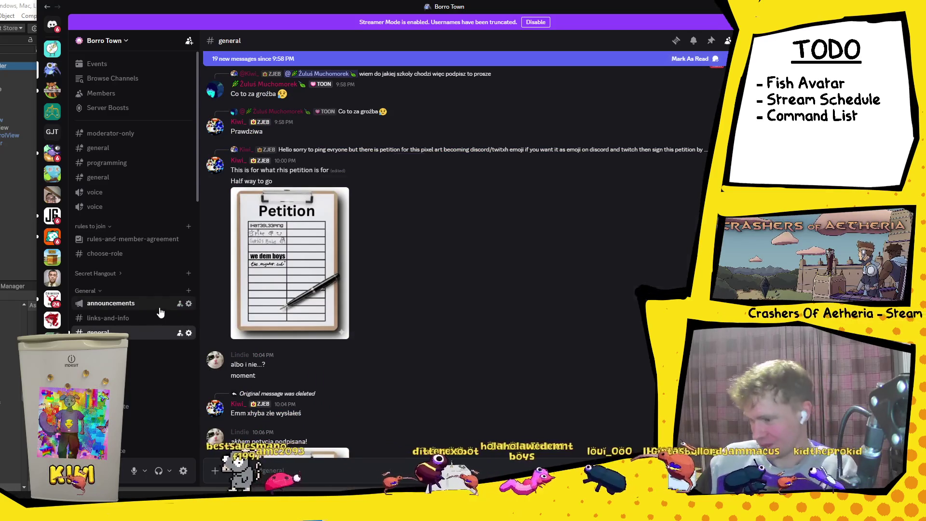
pyautogui.scroll(-5, 279, 272)
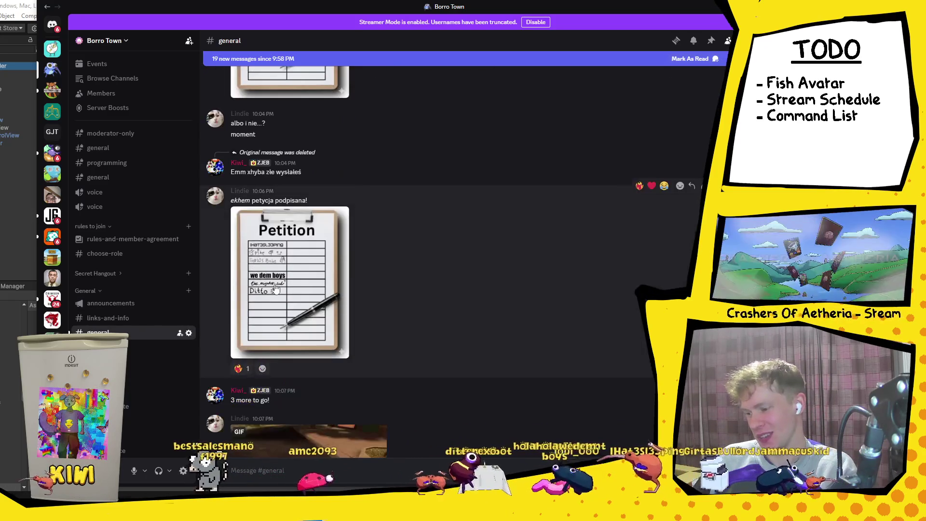
pyautogui.click(279, 272)
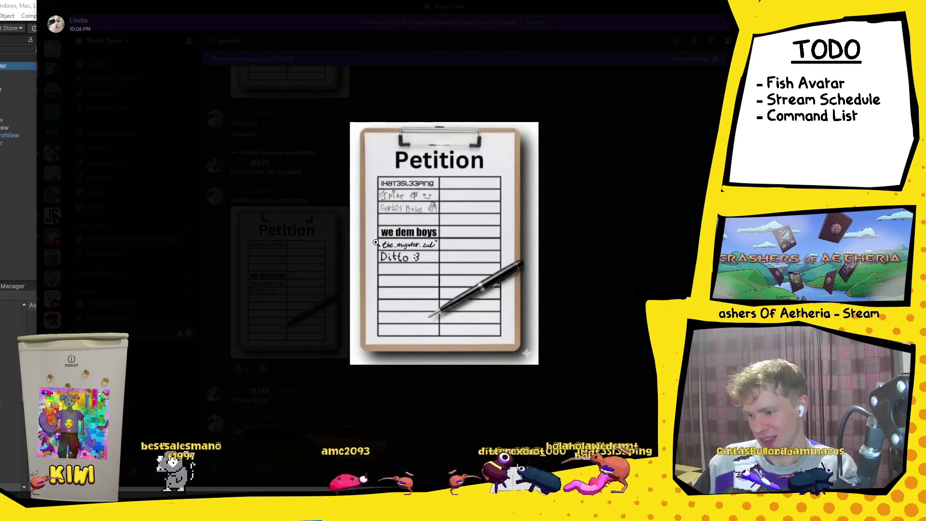
pyautogui.press('Escape')
pyautogui.scroll(5, 300, 207)
pyautogui.scroll(10, 310, 229)
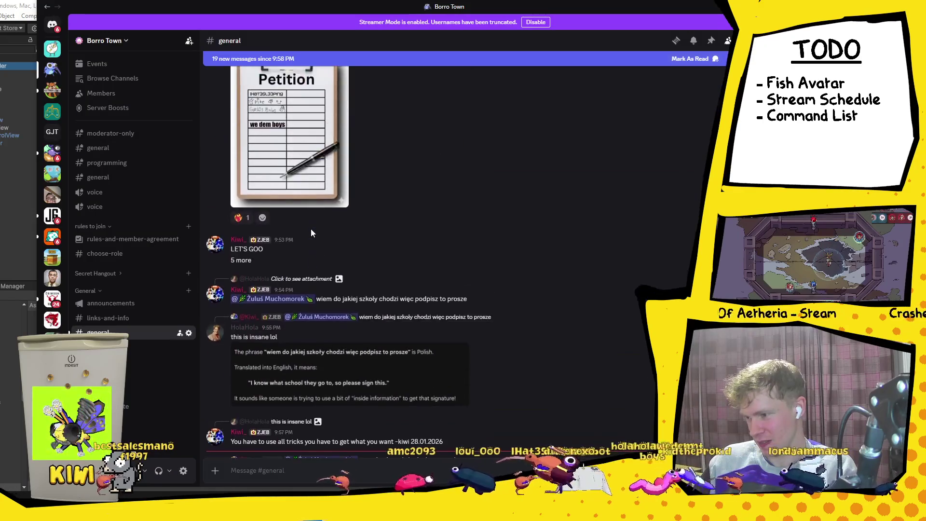
pyautogui.scroll(15, 312, 232)
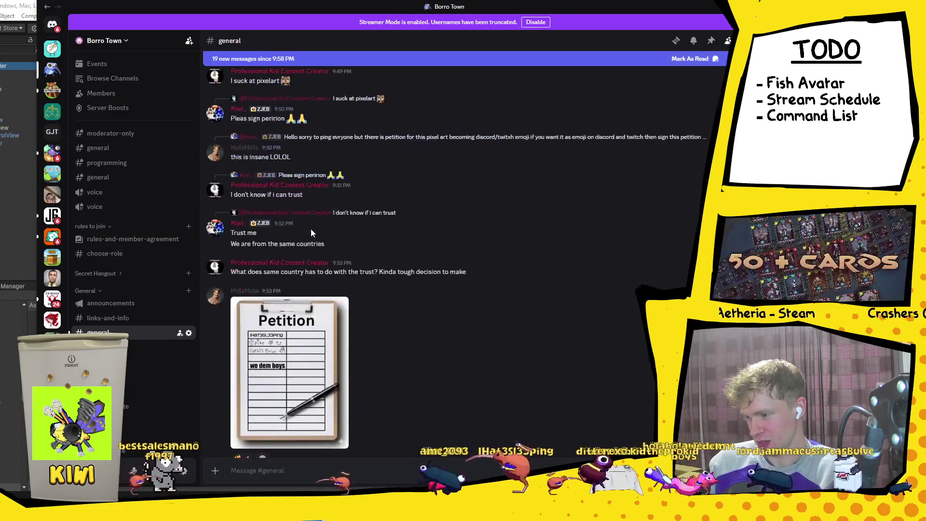
pyautogui.scroll(1, 311, 229)
pyautogui.scroll(-10, 310, 229)
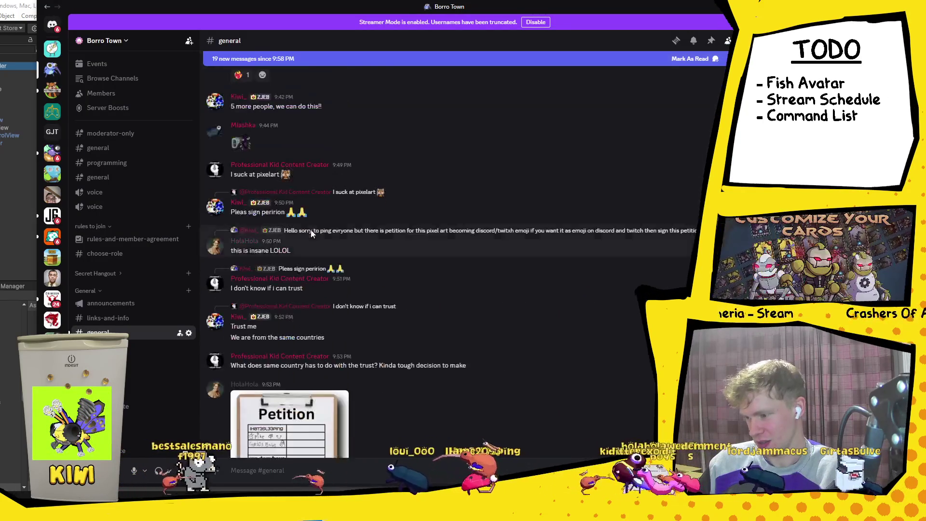
pyautogui.scroll(-10, 312, 199)
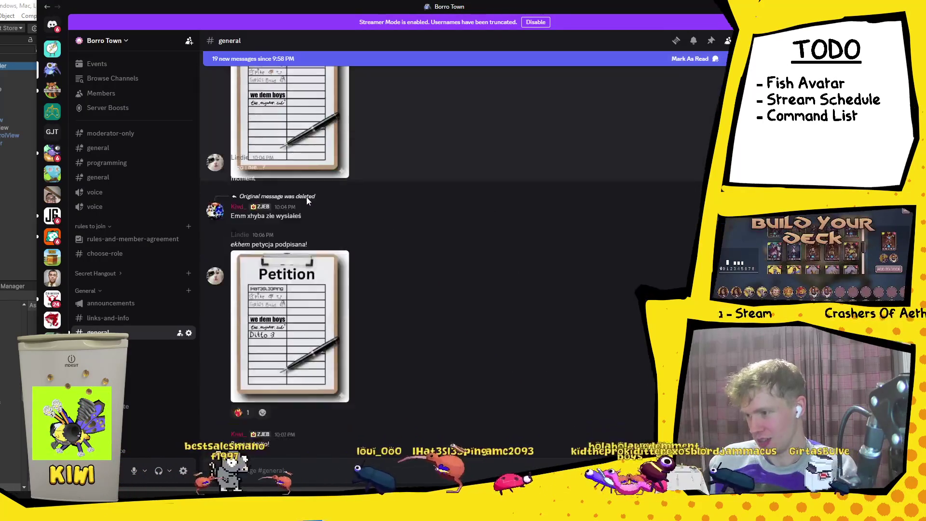
pyautogui.scroll(3, 306, 191)
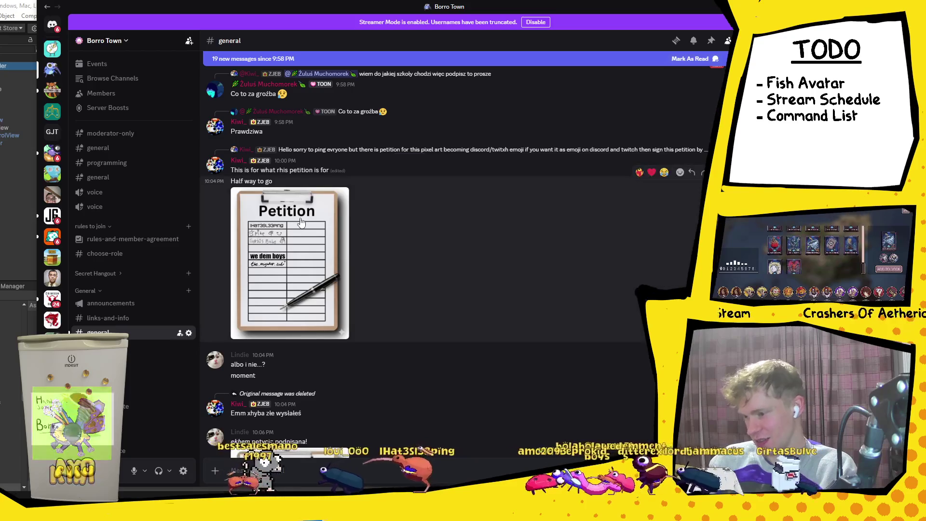
# Open the earlier petition image full size and zoom in and back out.
pyautogui.click(302, 188)
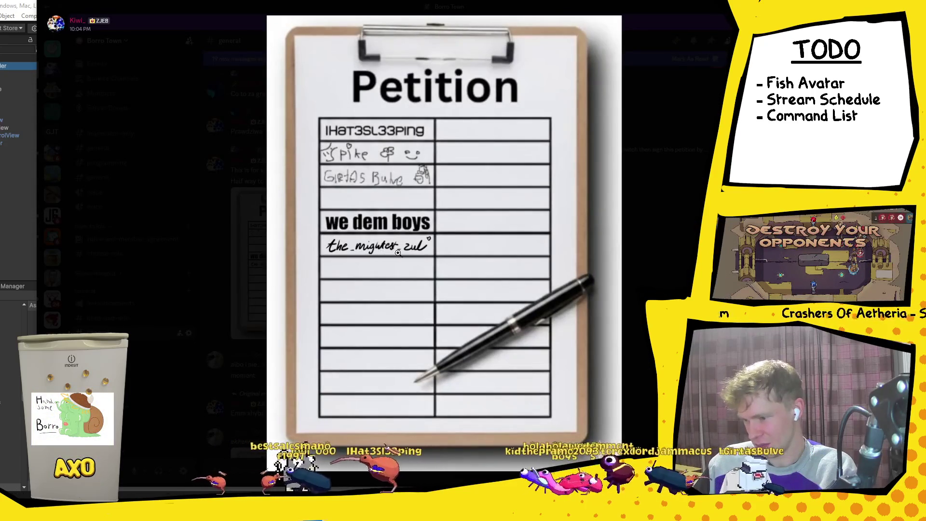
pyautogui.click(409, 255)
pyautogui.click(413, 256)
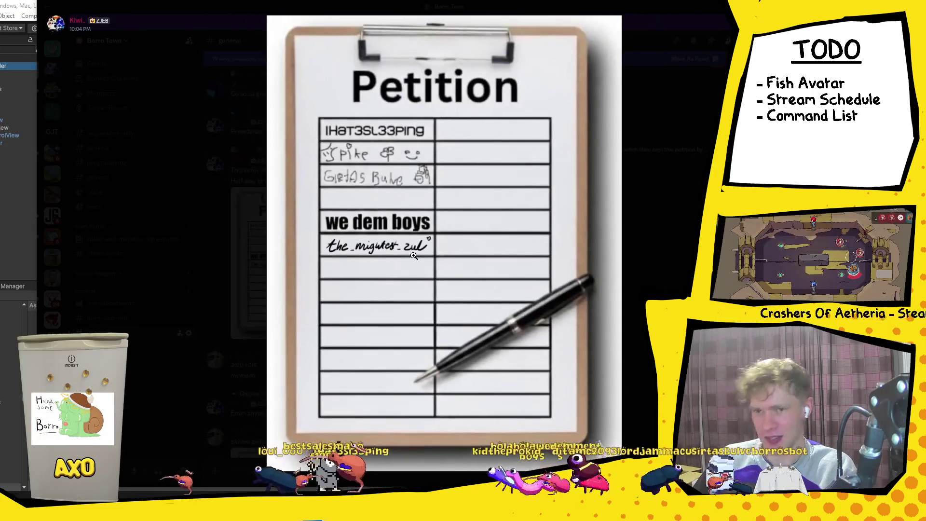
pyautogui.click(685, 231)
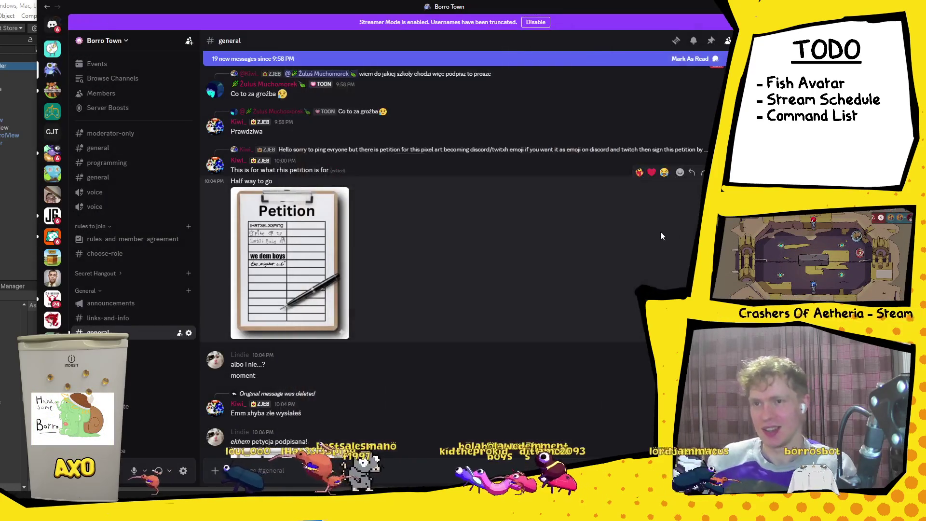
pyautogui.scroll(-8, 558, 285)
pyautogui.scroll(-4, 495, 296)
pyautogui.scroll(3, 341, 248)
# View the posted petition clip and the signed petition image full size.
pyautogui.click(341, 248)
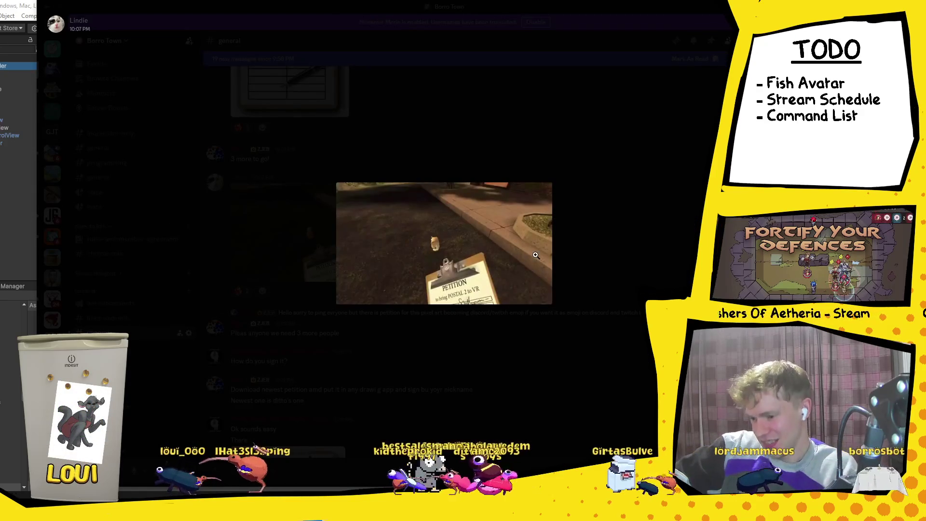
pyautogui.click(636, 225)
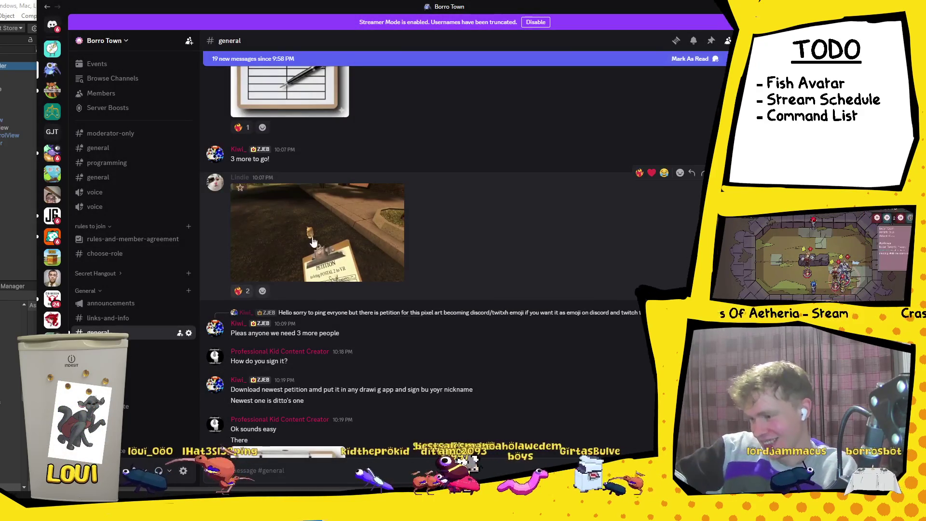
pyautogui.scroll(-4, 309, 268)
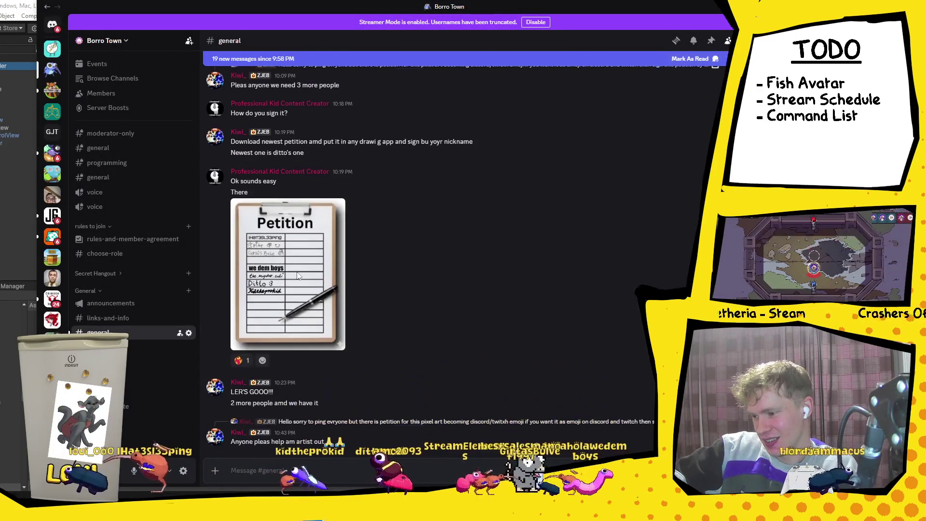
pyautogui.click(301, 256)
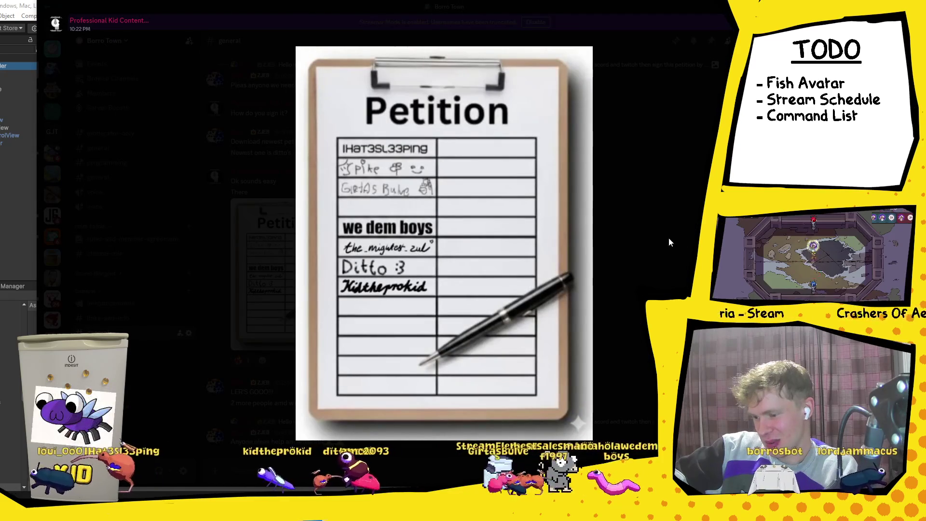
pyautogui.click(659, 241)
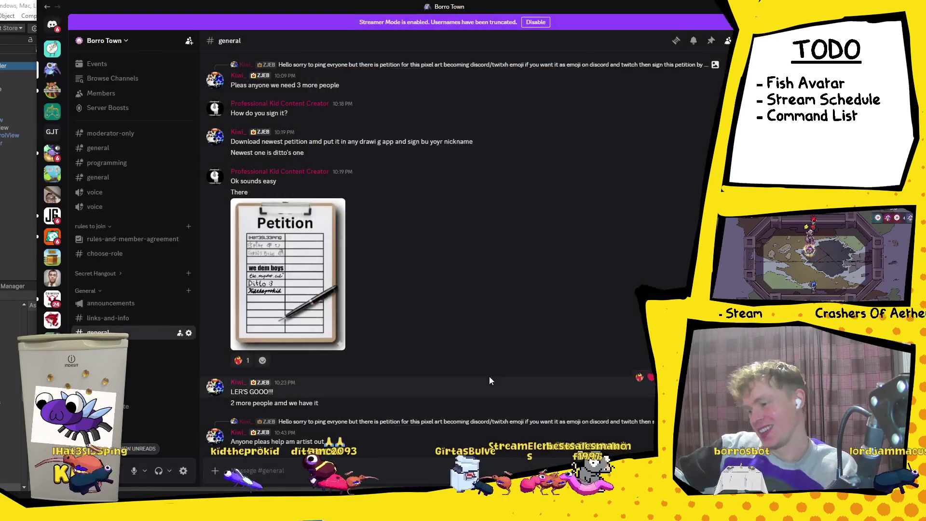
# Zoom in on the petition signatures and back out, then minimize Discord.
pyautogui.click(344, 291)
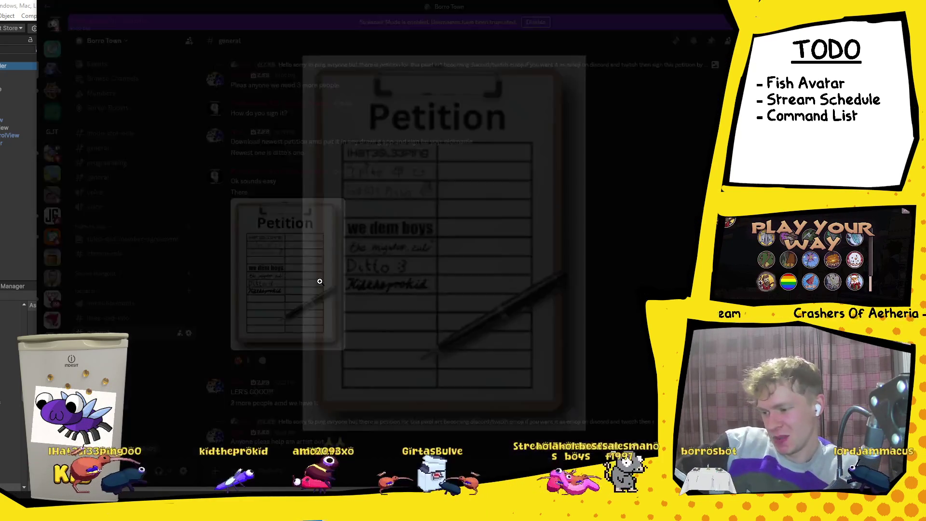
pyautogui.click(255, 241)
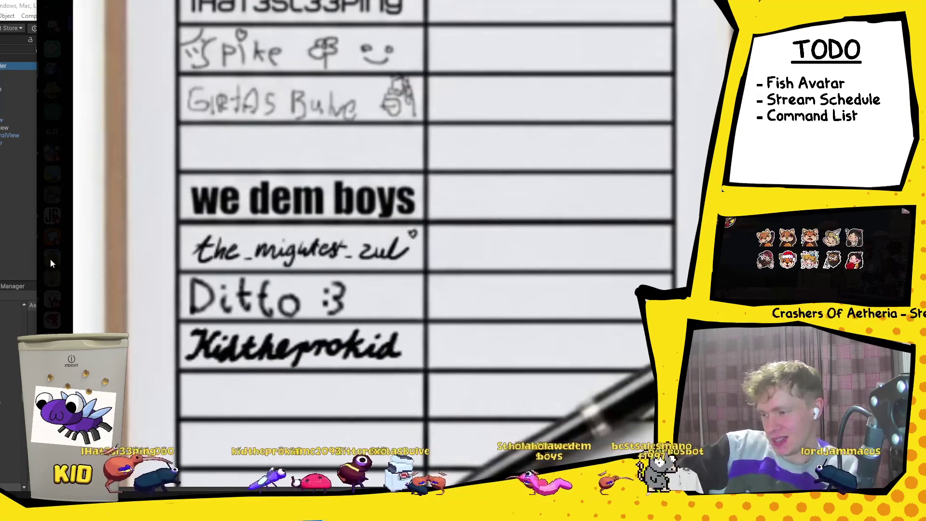
pyautogui.click(409, 276)
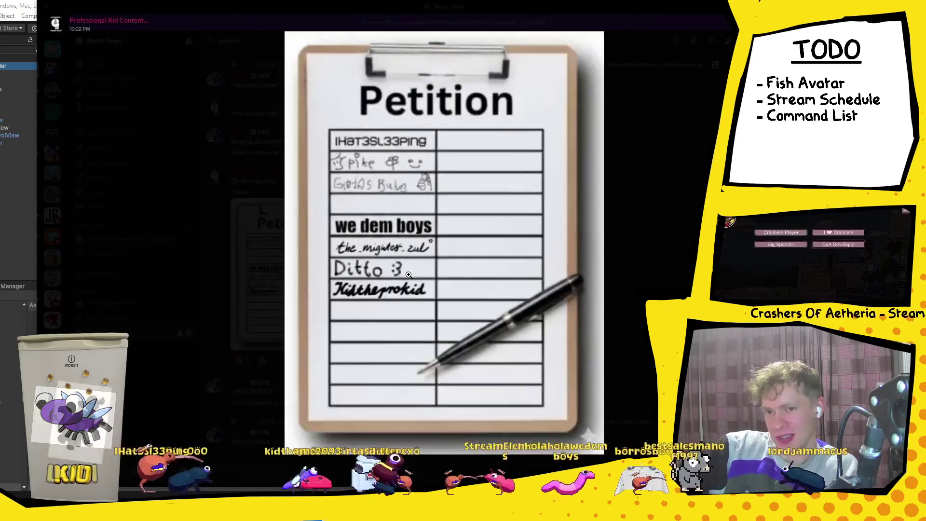
pyautogui.click(694, 217)
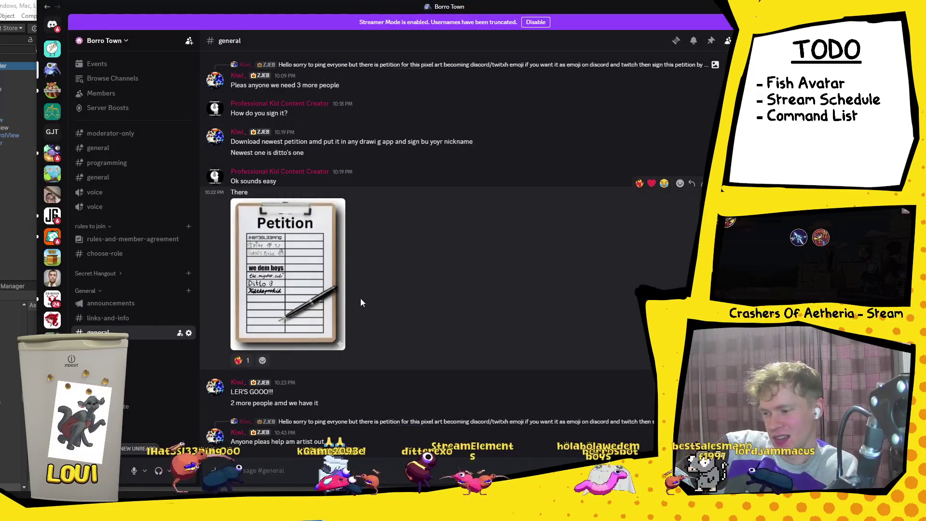
pyautogui.click(332, 308)
pyautogui.click(667, 253)
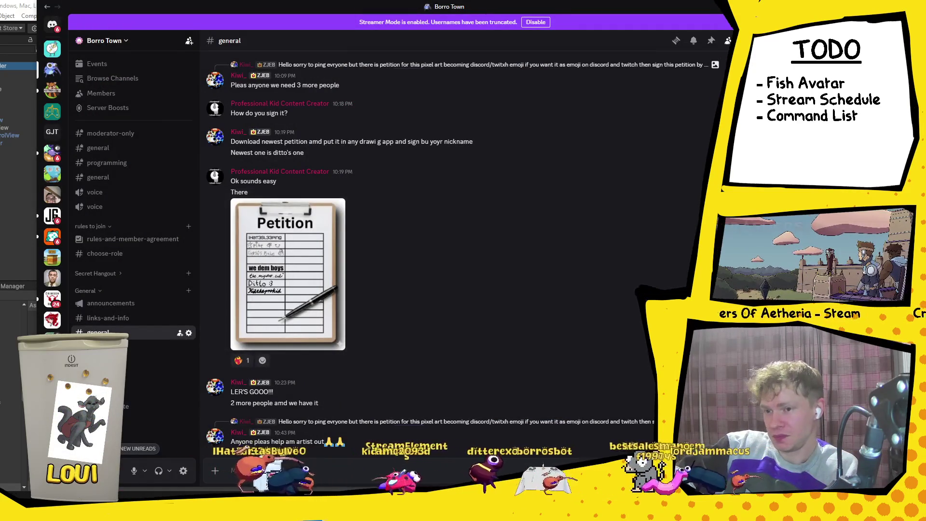
pyautogui.click(914, 6)
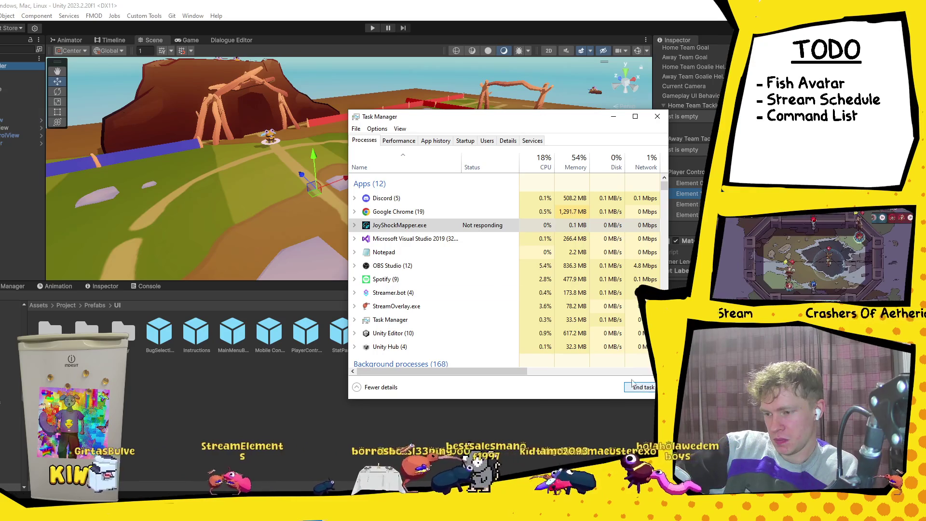
# Bring up the JoyShockMapper console from the taskbar, leave selection mode, then minimize it and Task Manager.
pyautogui.rightClick(336, 511)
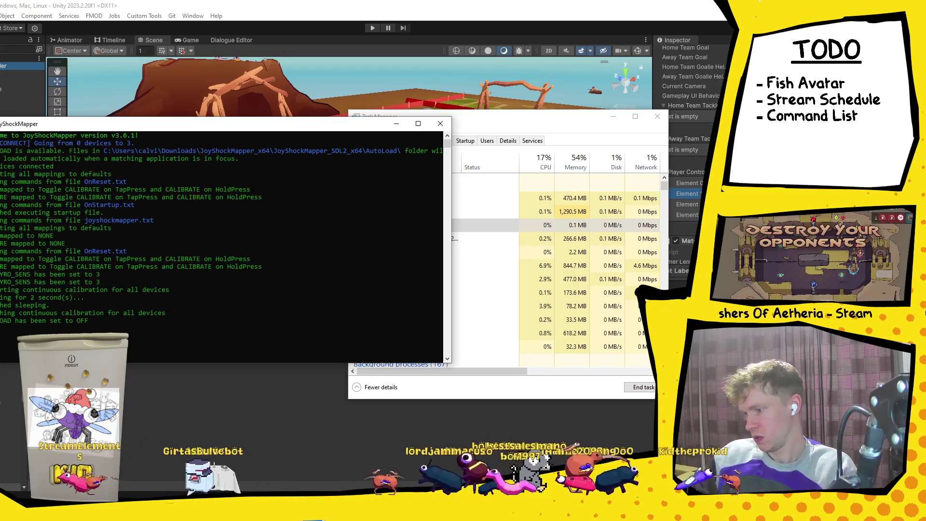
pyautogui.press('Escape')
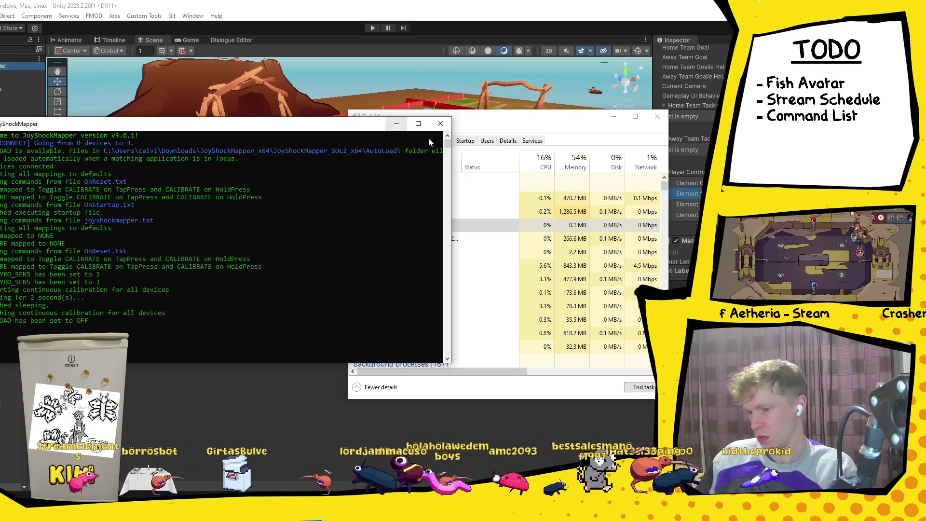
pyautogui.click(419, 124)
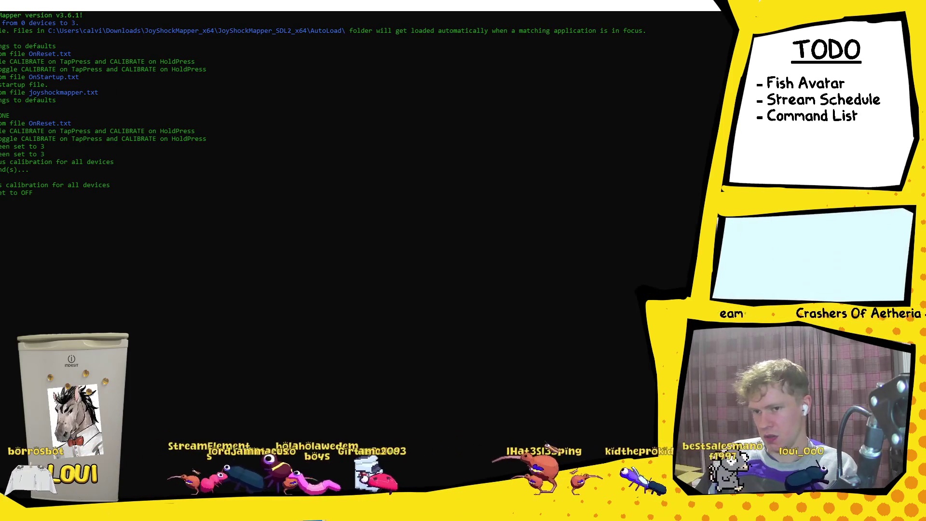
pyautogui.press('super+Down')
pyautogui.press('super+Down')
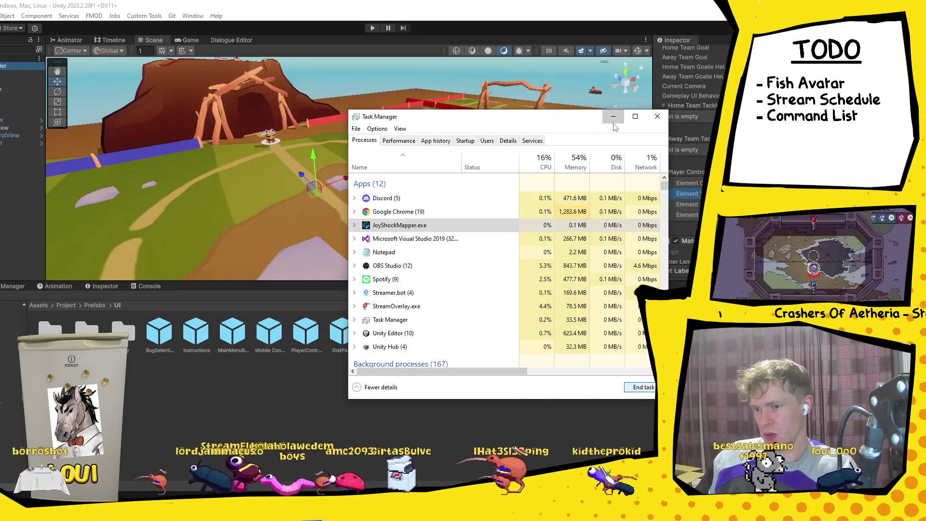
pyautogui.click(614, 123)
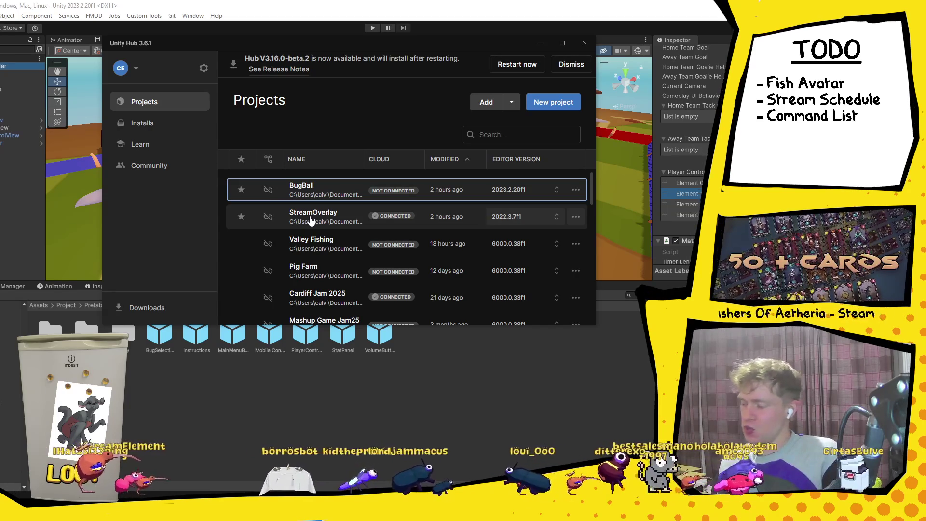
# Launch the StreamOverlay (2022.3) project from Unity Hub's Projects list.
pyautogui.click(311, 221)
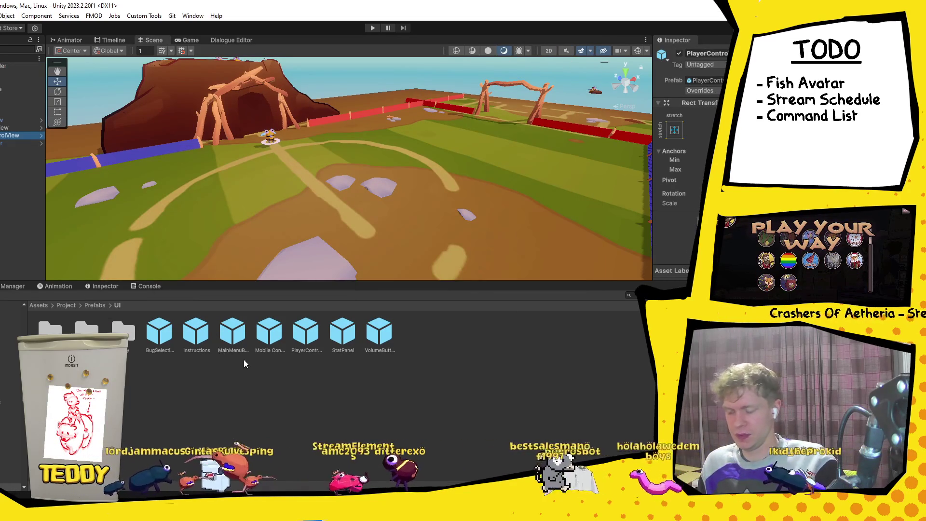
# Open the Flower Garden scene, review MatchController's Inspector settings, then browse into Assets/Project.
pyautogui.click(75, 305)
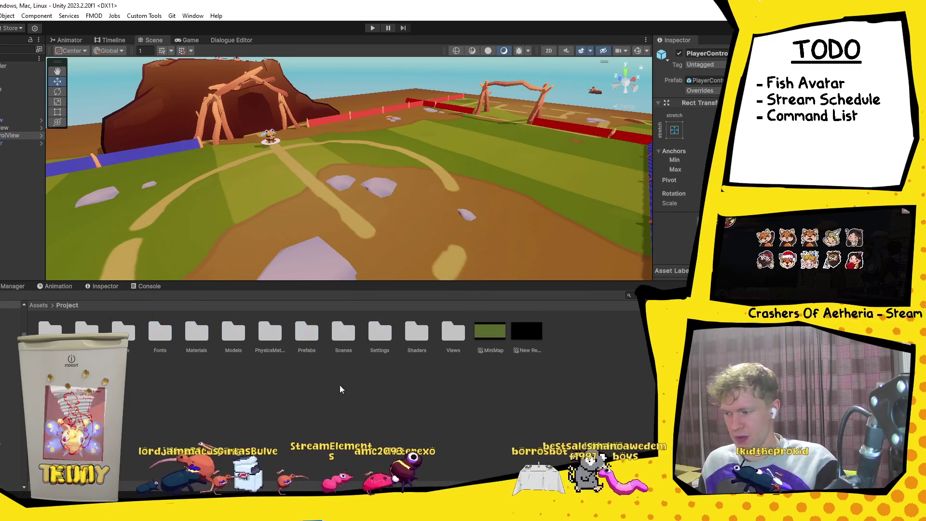
pyautogui.doubleClick(343, 352)
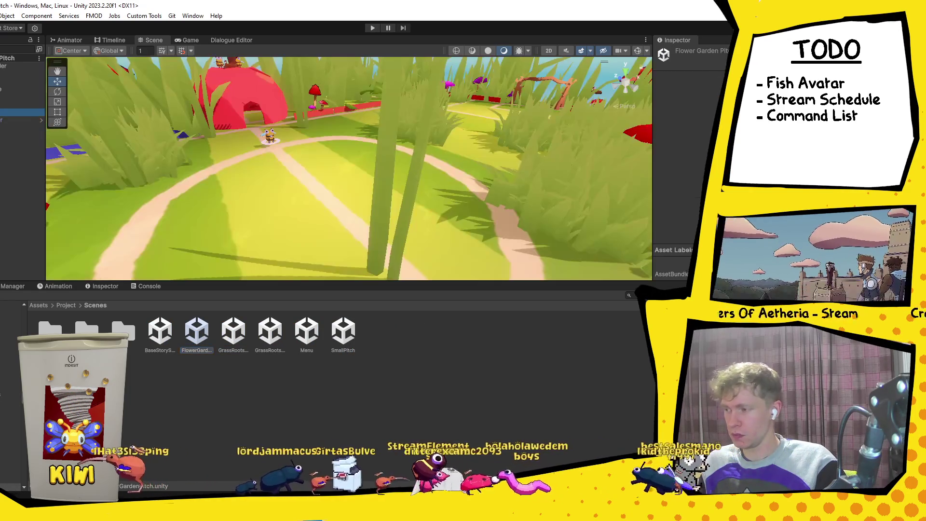
pyautogui.click(10, 135)
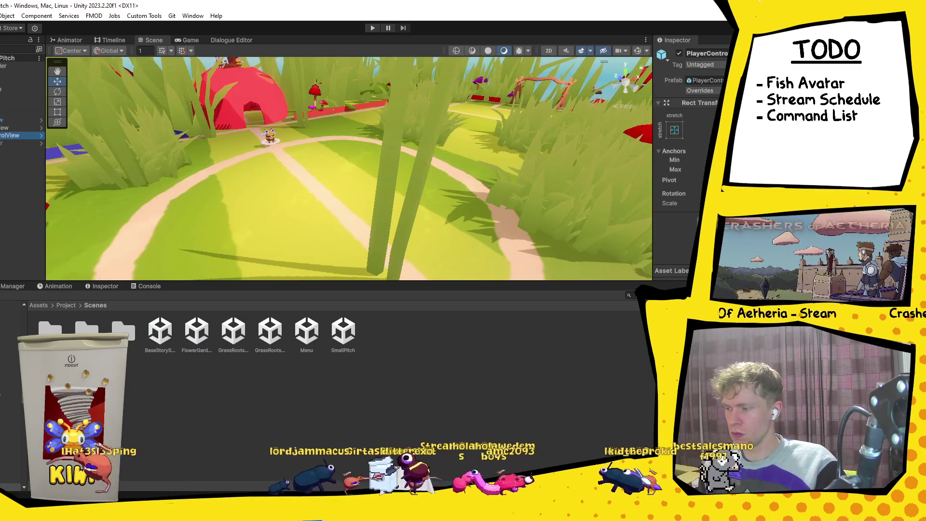
pyautogui.click(14, 66)
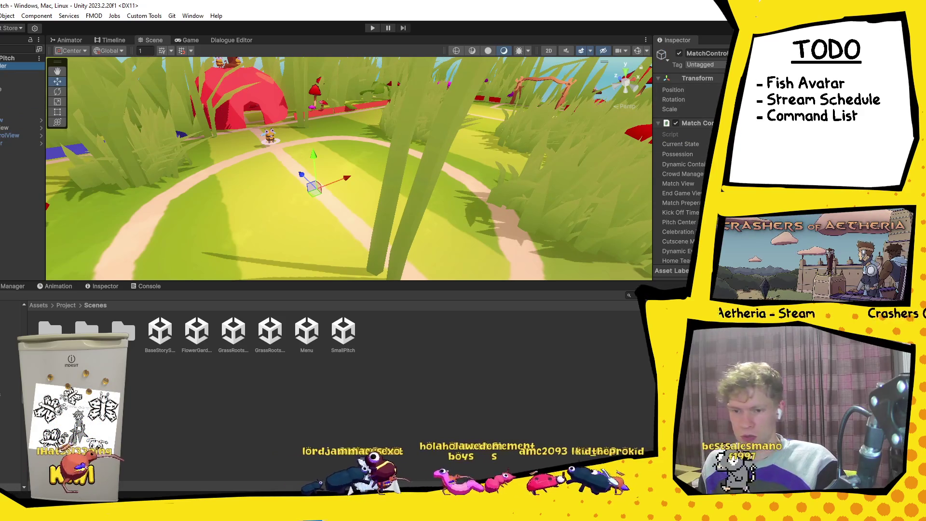
pyautogui.scroll(-5, 685, 160)
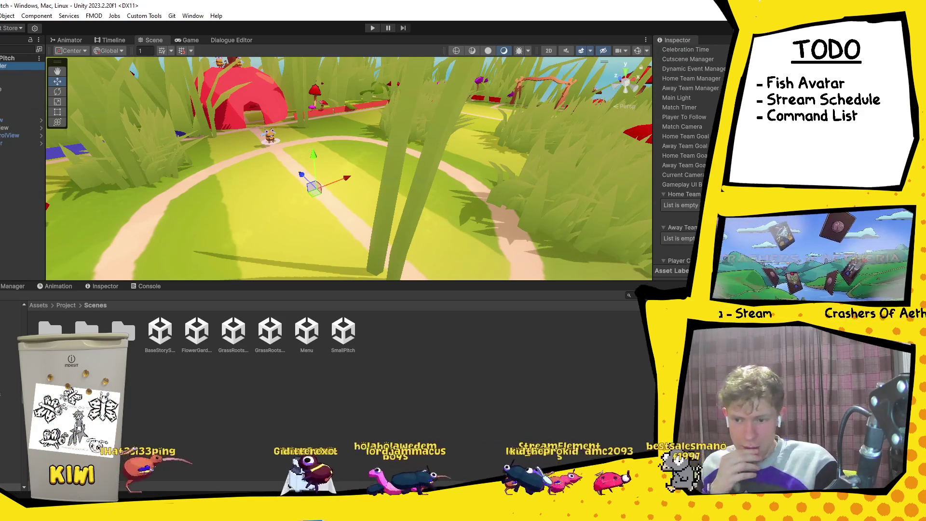
pyautogui.scroll(-4, 685, 159)
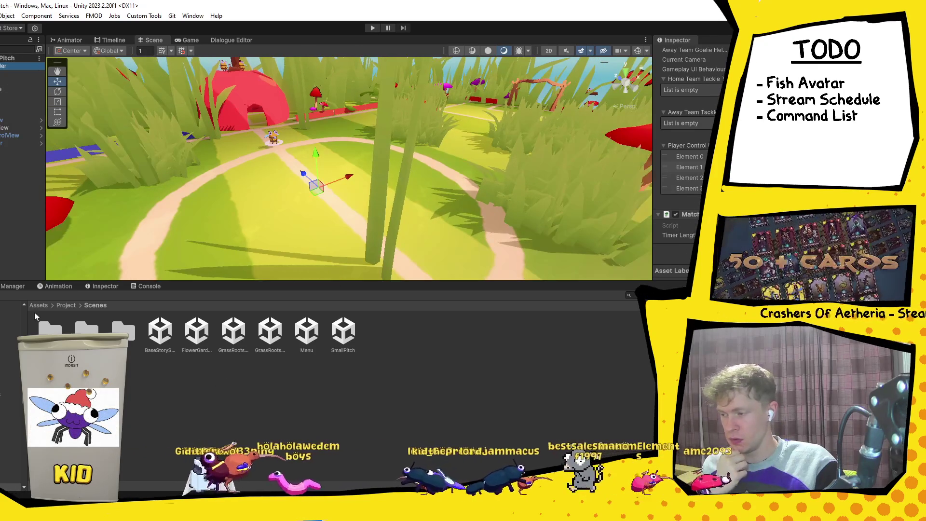
pyautogui.click(38, 305)
pyautogui.doubleClick(271, 345)
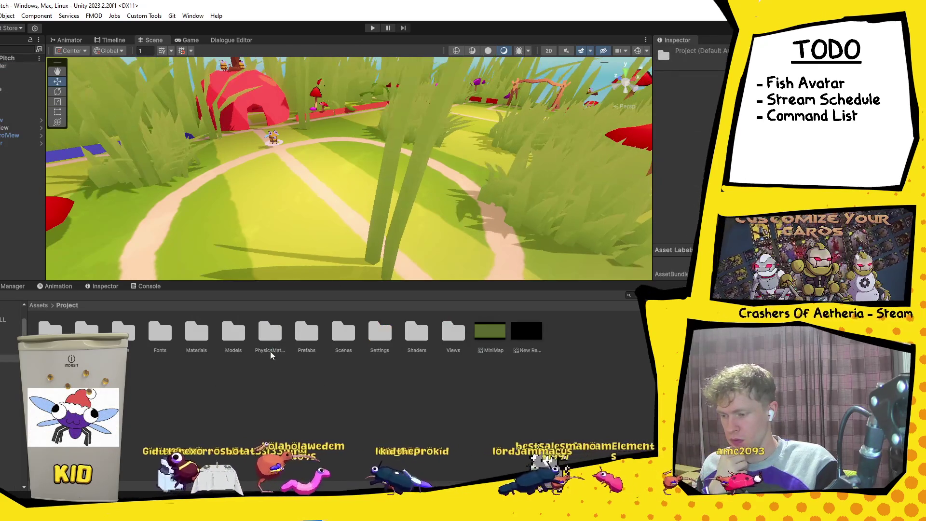
# Open the Art folder in the StreamOverlay project's assets.
pyautogui.doubleClick(344, 333)
pyautogui.hotkey('alt', 'Tab')
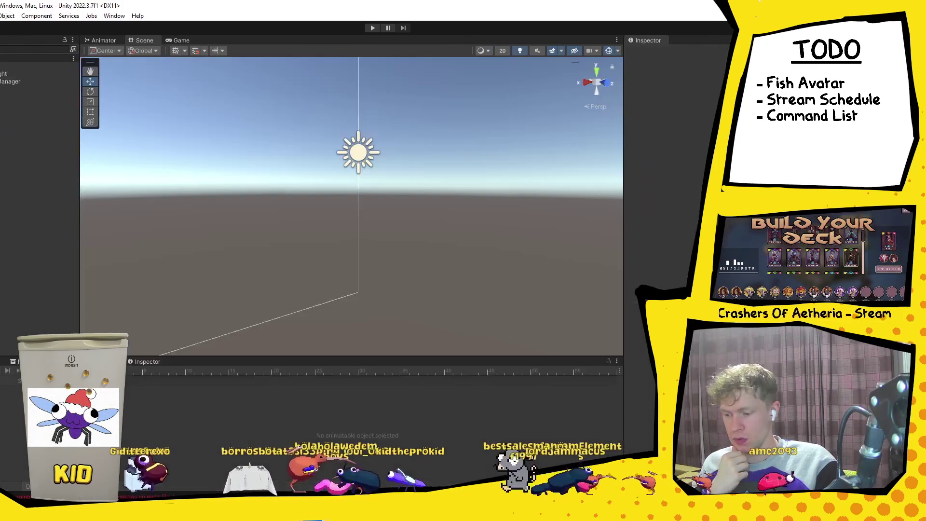
pyautogui.rightClick(242, 511)
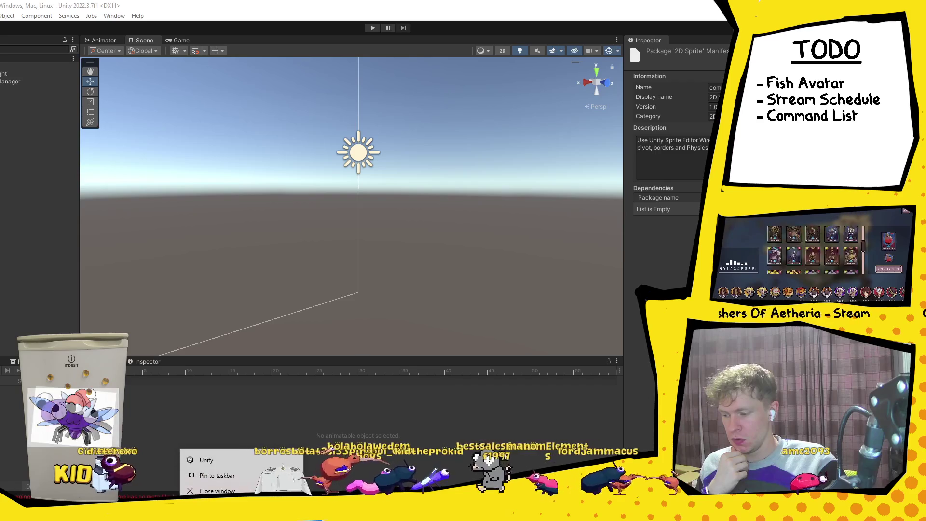
pyautogui.click(255, 289)
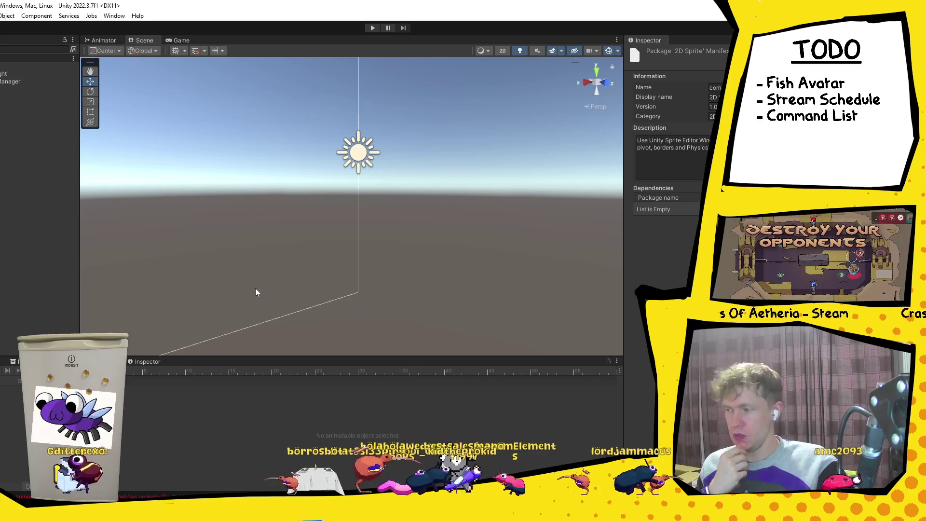
pyautogui.click(20, 361)
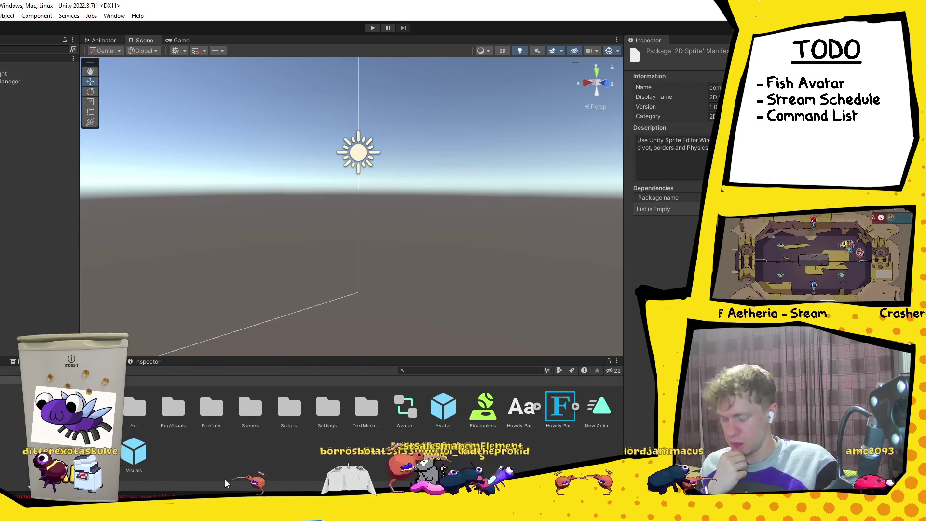
pyautogui.doubleClick(129, 425)
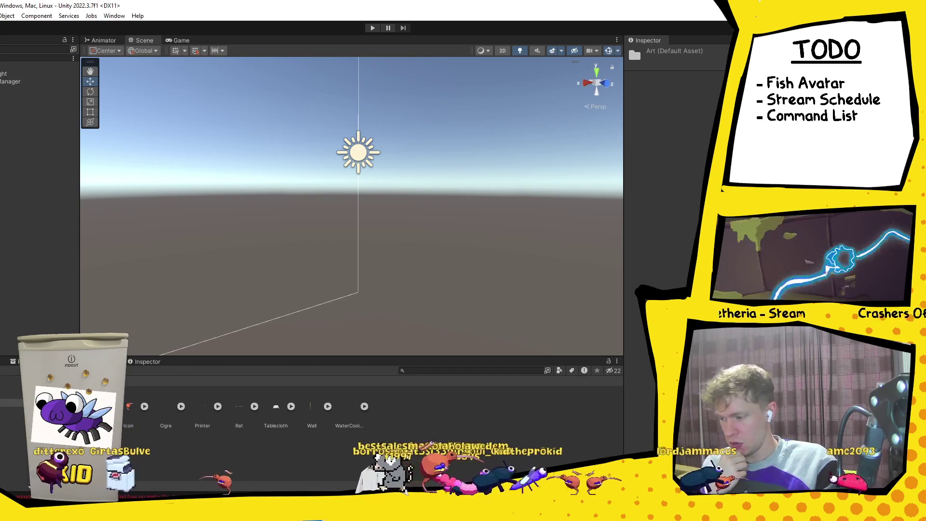
pyautogui.click(403, 418)
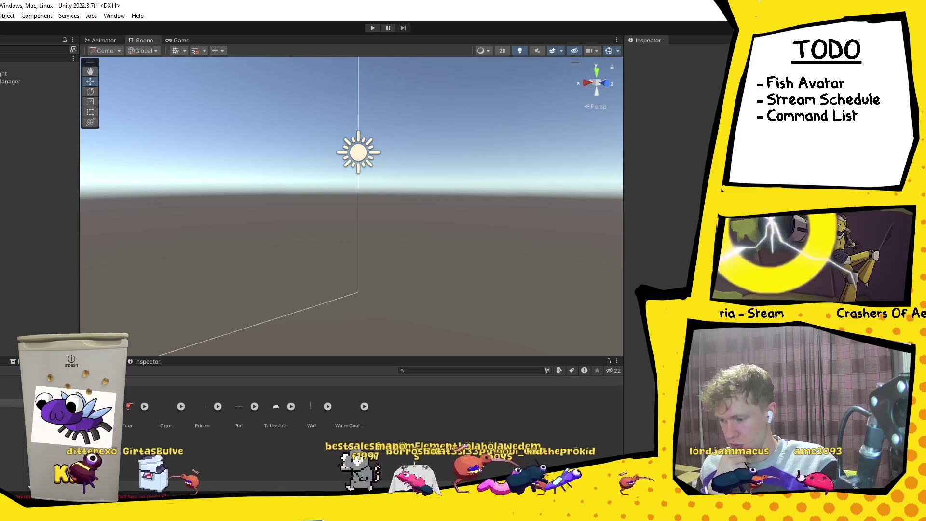
# Switch to Discord and show the Direct Messages list.
pyautogui.hotkey('alt', 'Tab')
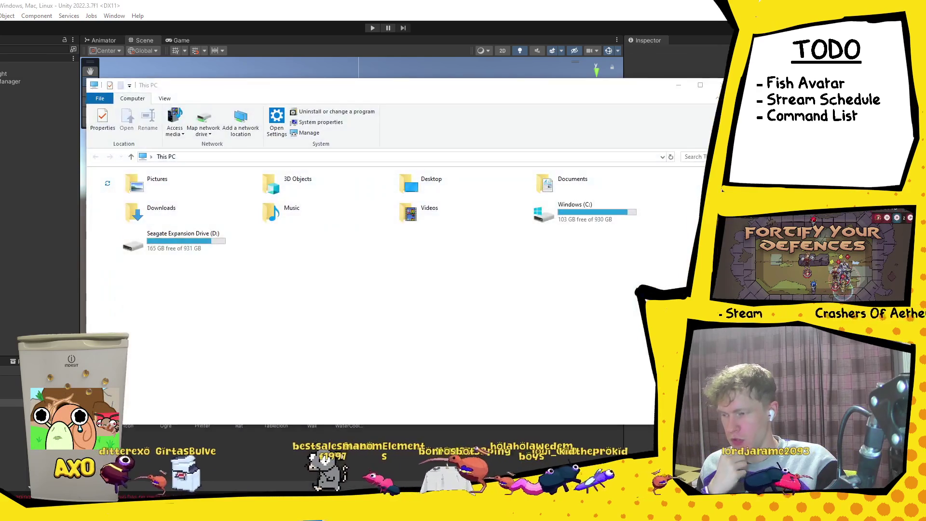
pyautogui.hotkey('alt', 'Tab')
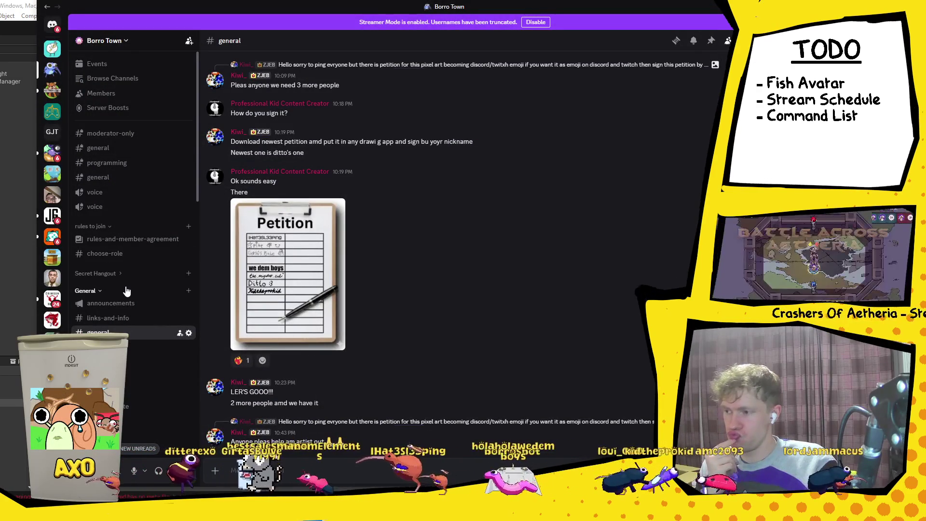
pyautogui.click(54, 27)
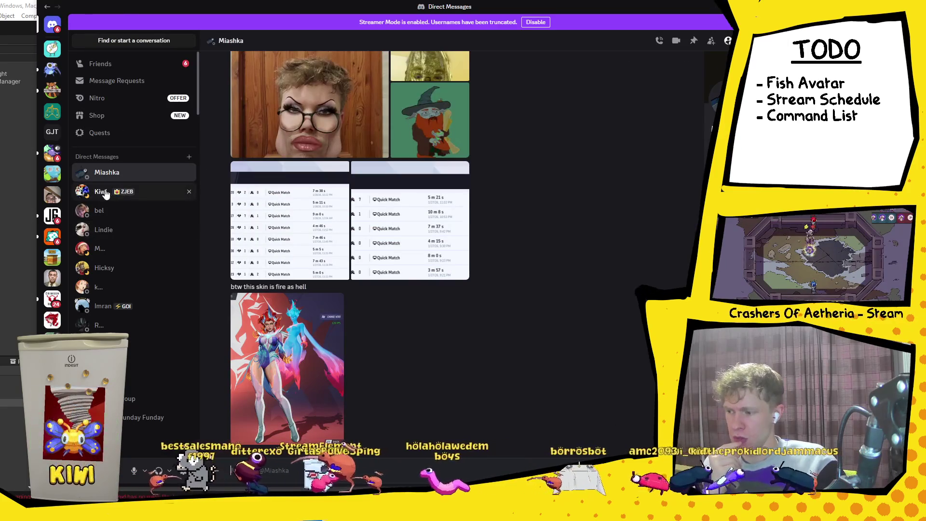
# Open the conversation with the fish sprites and choose Save Image on the walk-cycle sheet.
pyautogui.click(105, 193)
pyautogui.scroll(3, 458, 332)
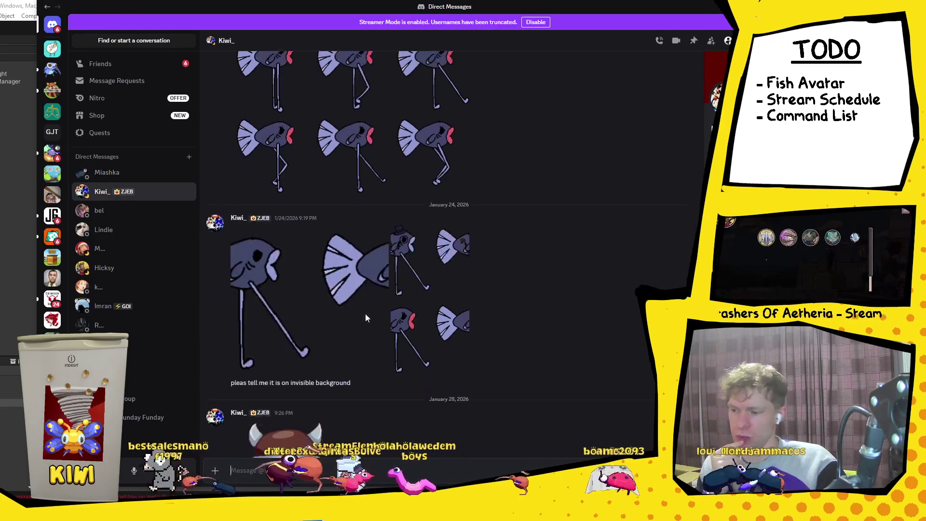
pyautogui.scroll(3, 321, 303)
pyautogui.scroll(-3, 315, 313)
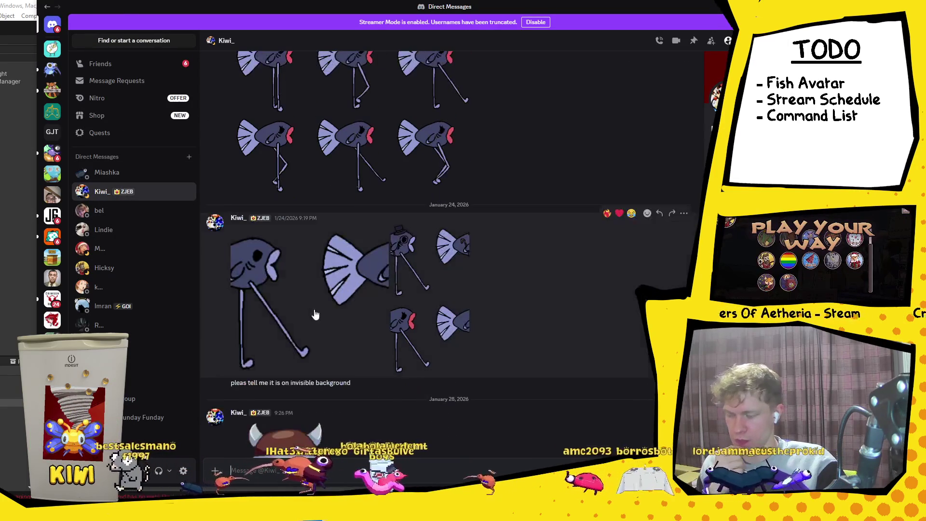
pyautogui.click(275, 293)
pyautogui.rightClick(444, 241)
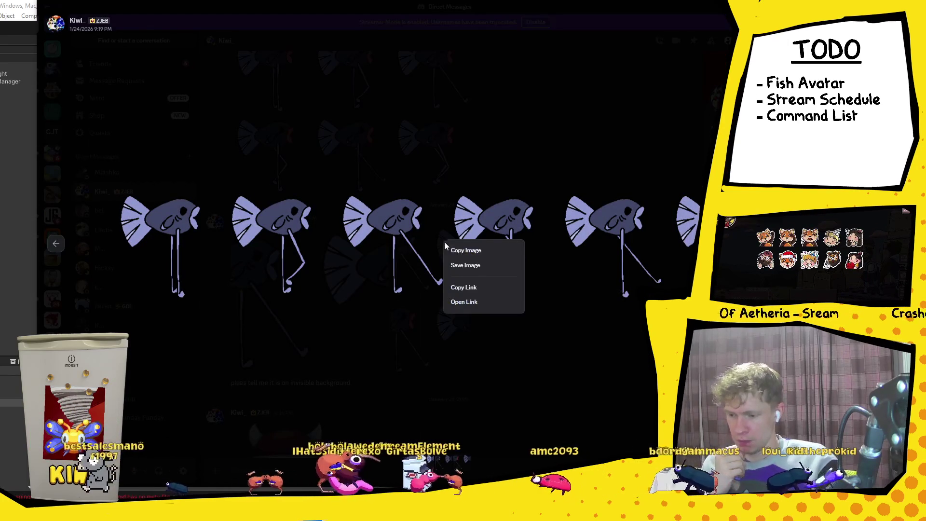
pyautogui.click(481, 273)
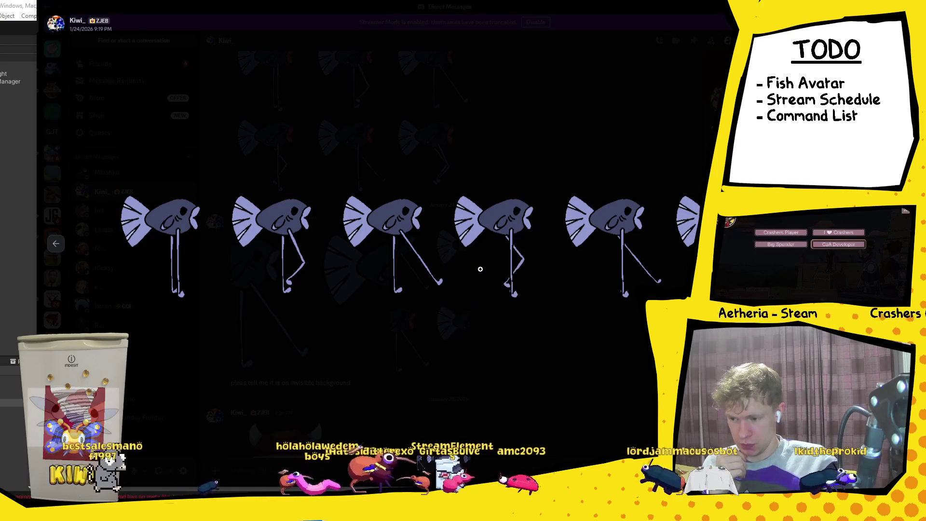
# Save the image as a PNG into Documents > GitHub > StreamOverlay > Assets > Art.
pyautogui.scroll(1, 23, 121)
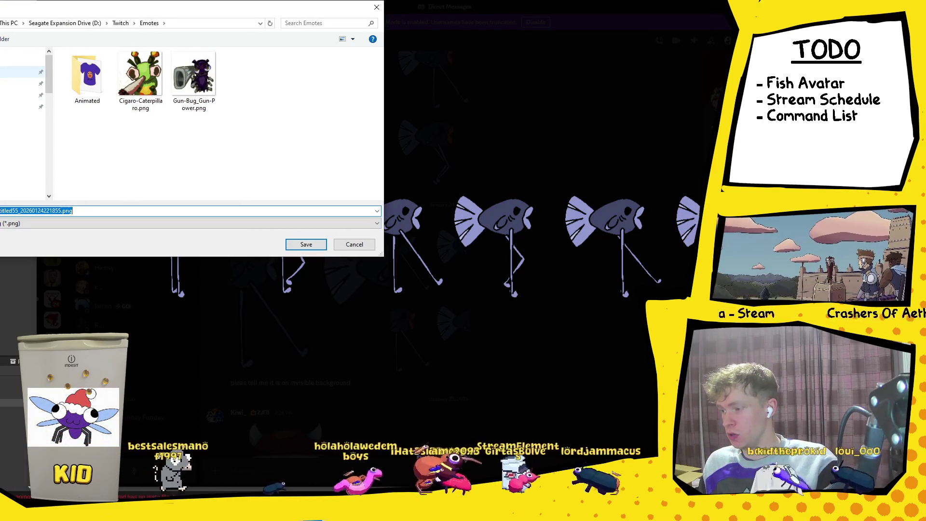
pyautogui.click(23, 157)
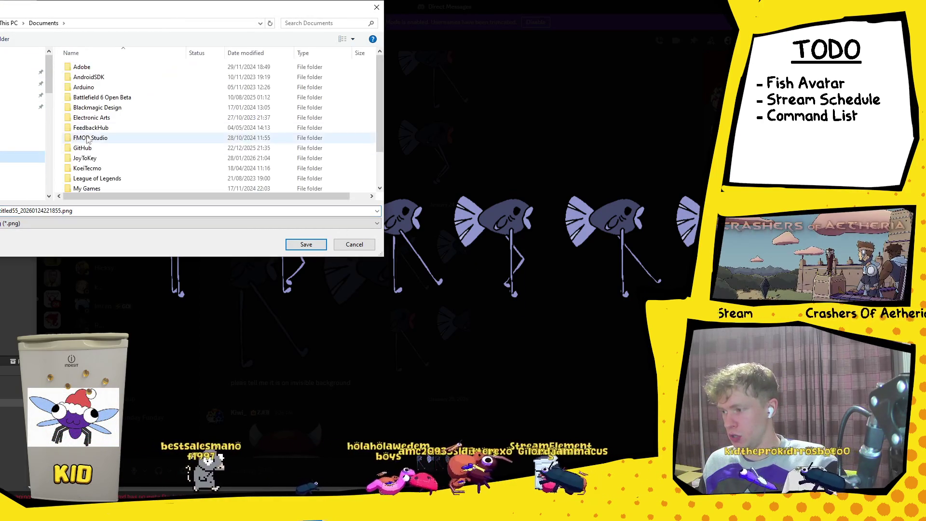
pyautogui.scroll(-8, 107, 155)
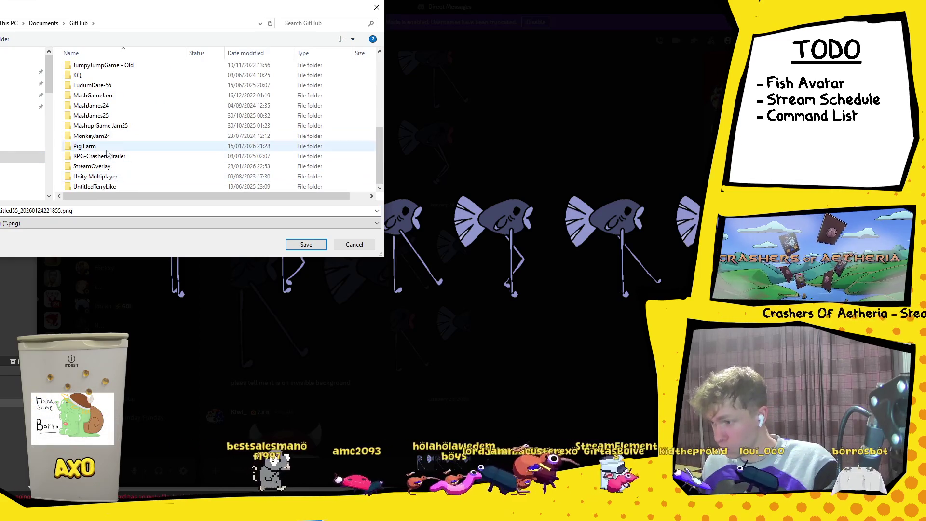
pyautogui.click(117, 167)
pyautogui.doubleClick(116, 167)
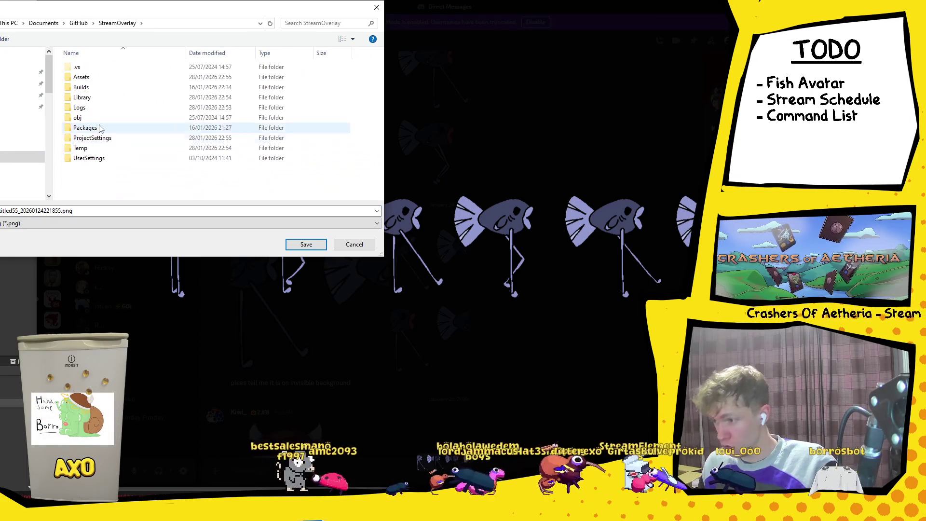
pyautogui.doubleClick(94, 77)
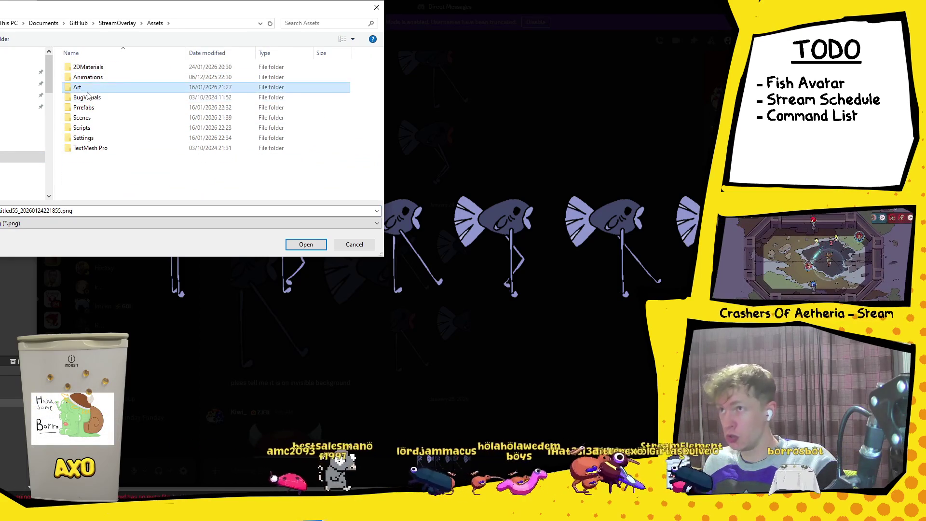
pyautogui.doubleClick(80, 87)
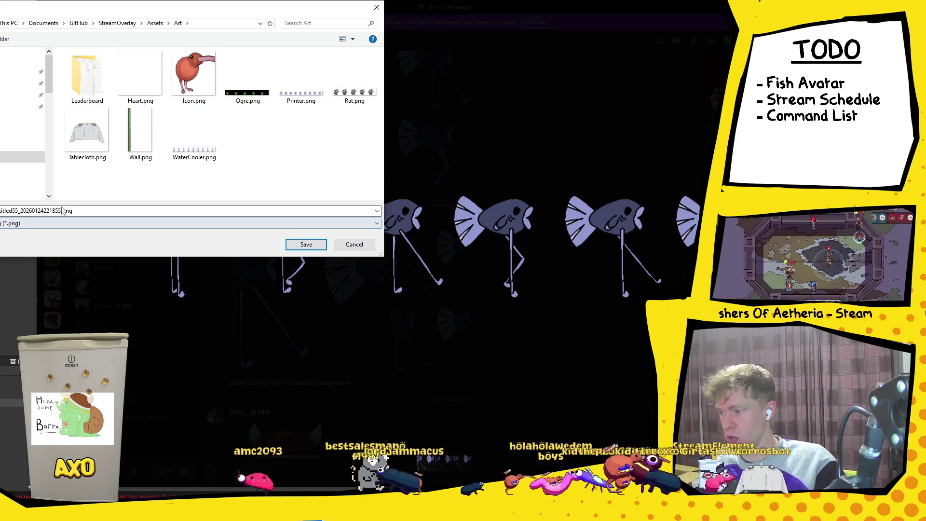
pyautogui.moveTo(59, 211); pyautogui.dragTo(1, 211)
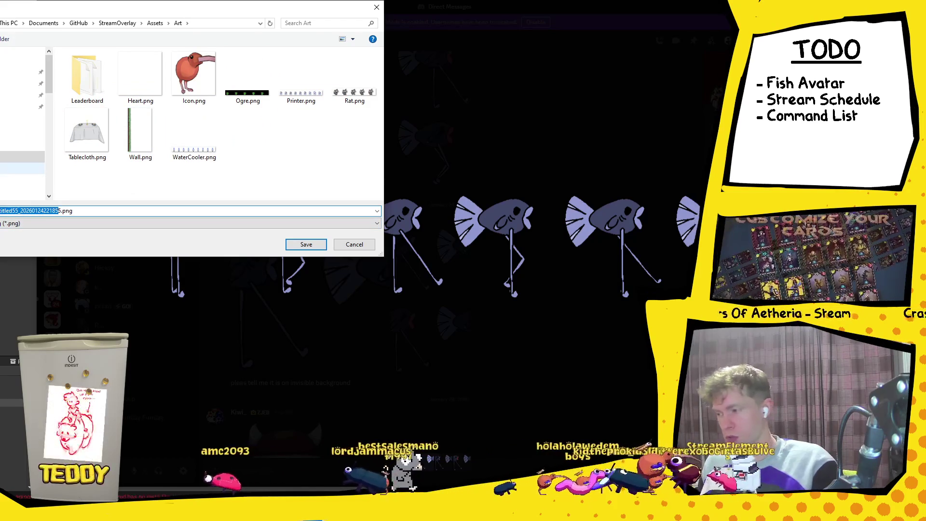
pyautogui.write('g.png')
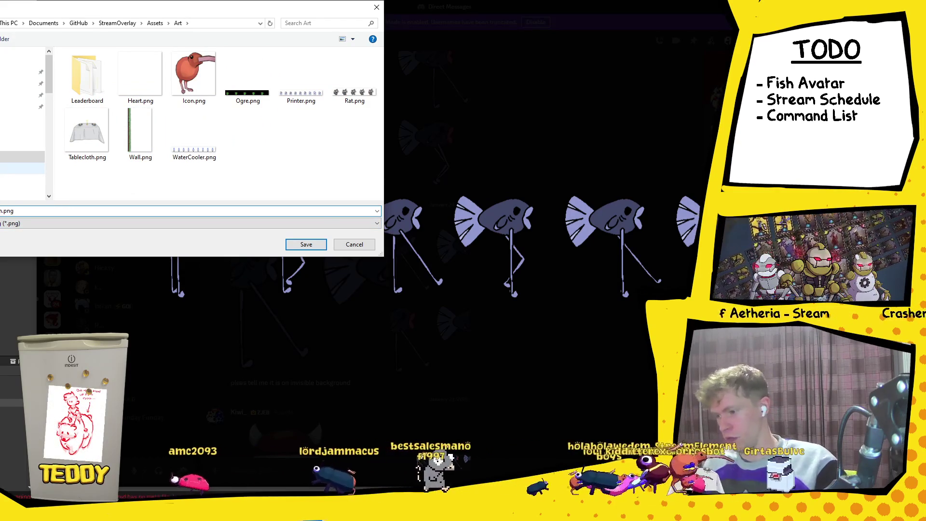
pyautogui.click(305, 245)
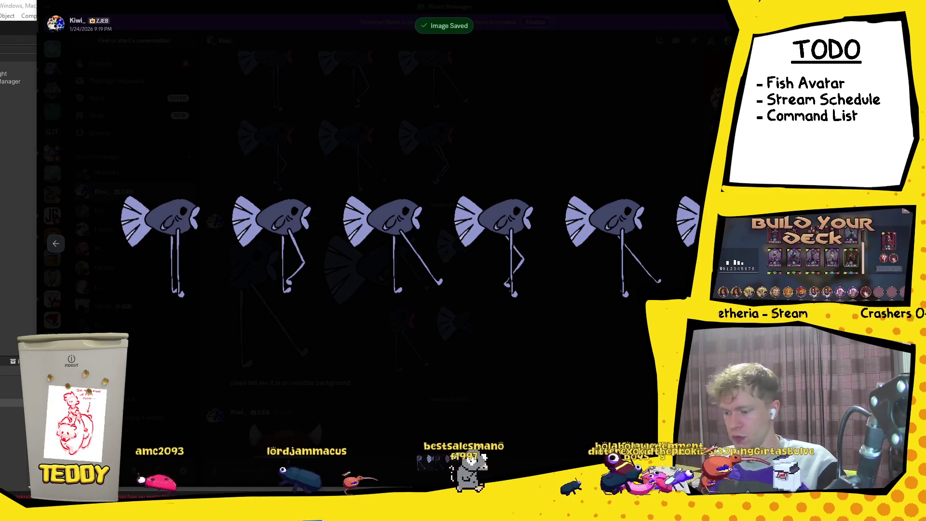
pyautogui.hotkey('alt', 'Tab')
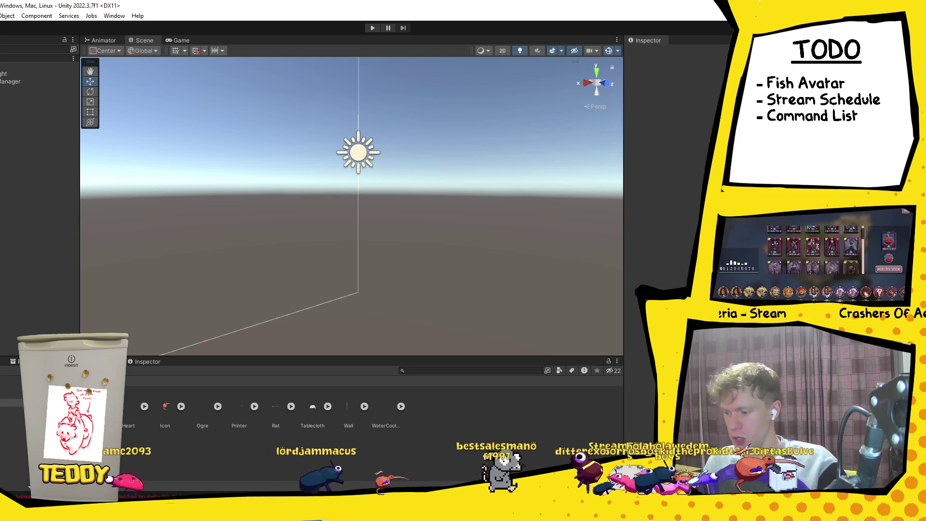
# Compare the Art images' import settings and set the Fish texture type to Sprite (2D and UI).
pyautogui.click(129, 410)
pyautogui.click(91, 408)
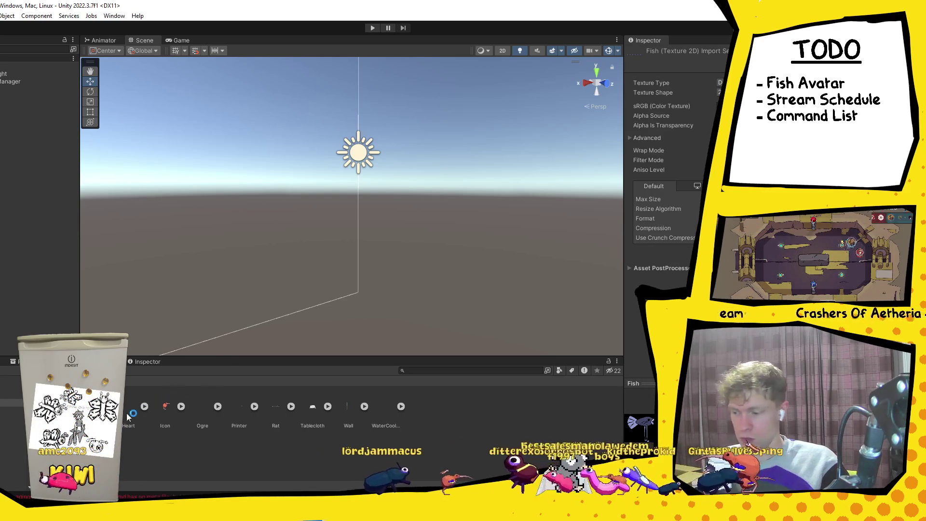
pyautogui.click(166, 408)
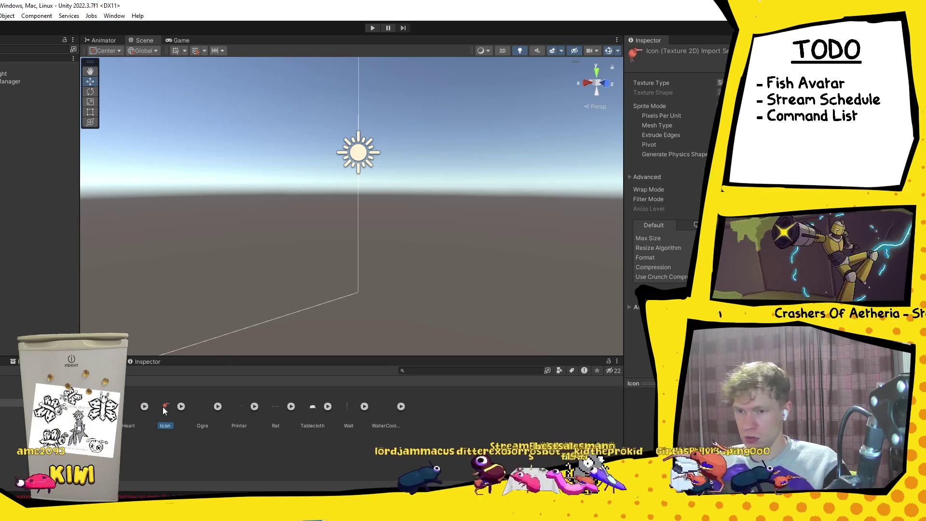
pyautogui.click(91, 408)
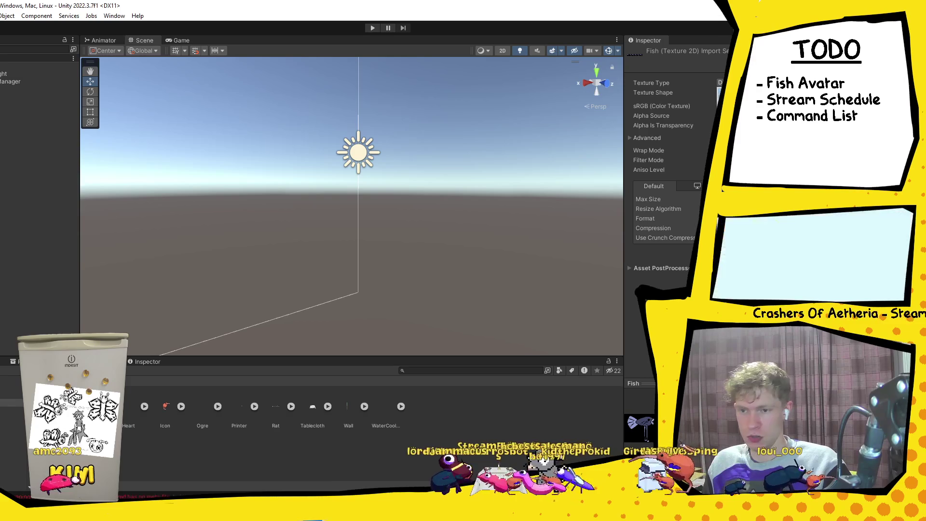
pyautogui.click(753, 92)
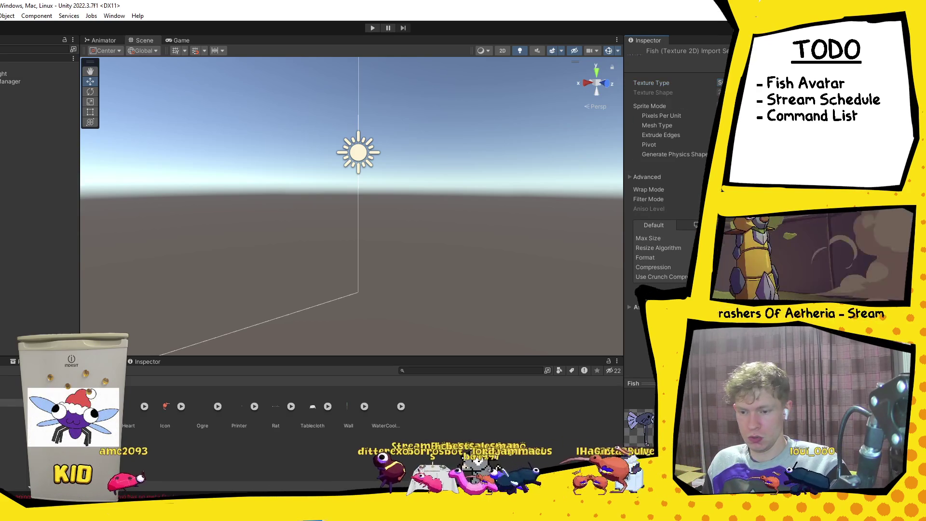
# Return to the Assets folders and open the Visuals prefab from Prefabs.
pyautogui.click(210, 385)
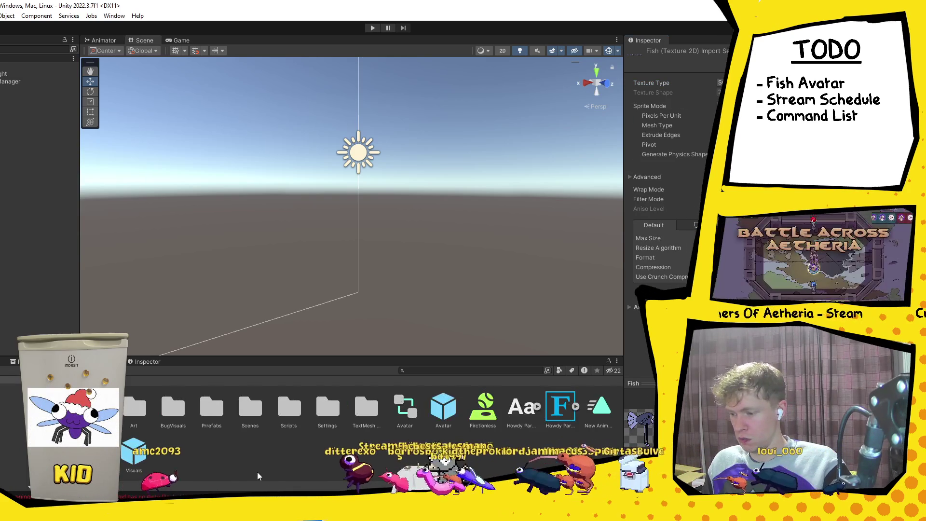
pyautogui.click(207, 404)
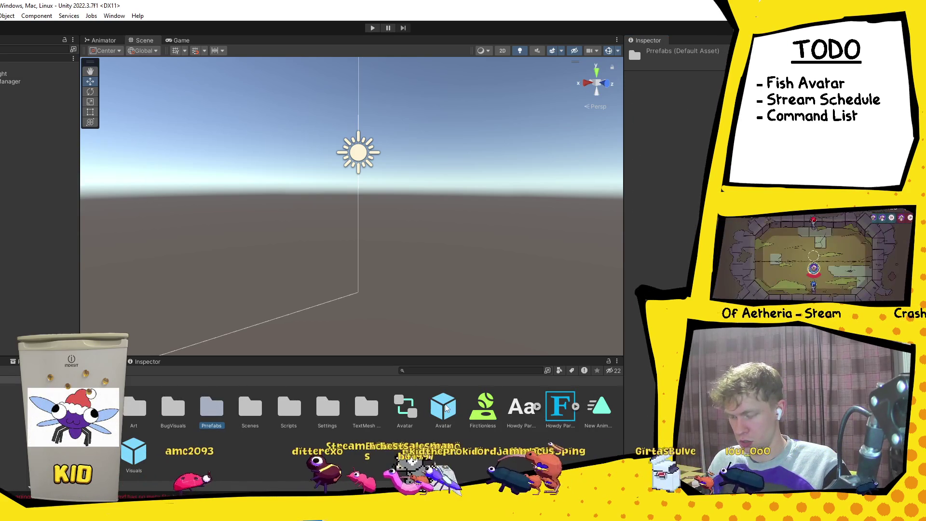
pyautogui.doubleClick(132, 456)
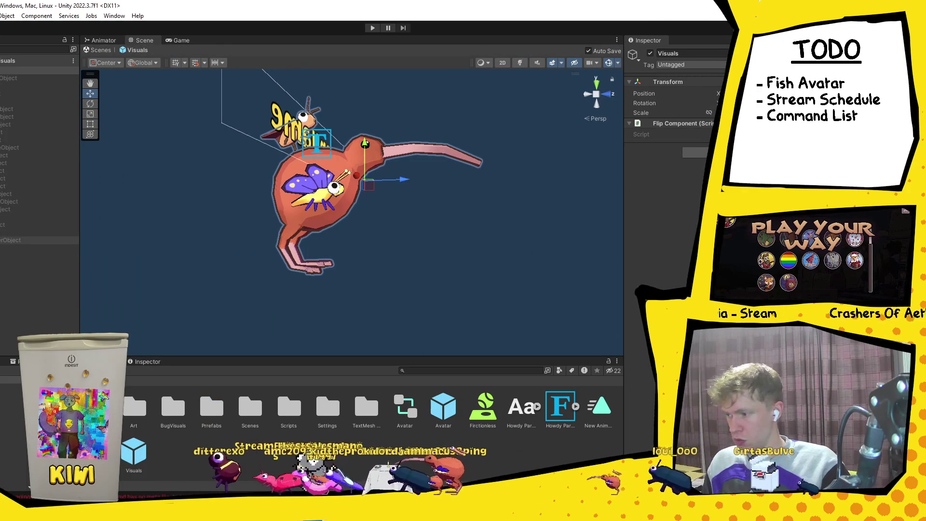
# Duplicate the water cooler object in the Visuals prefab, save, and reposition the copy in the hierarchy.
pyautogui.click(39, 233)
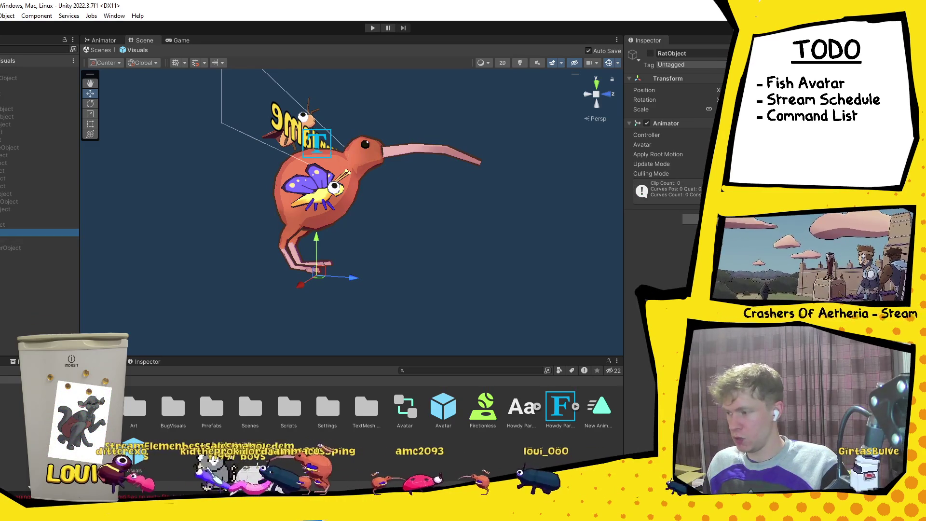
pyautogui.hotkey('ctrl', 'd')
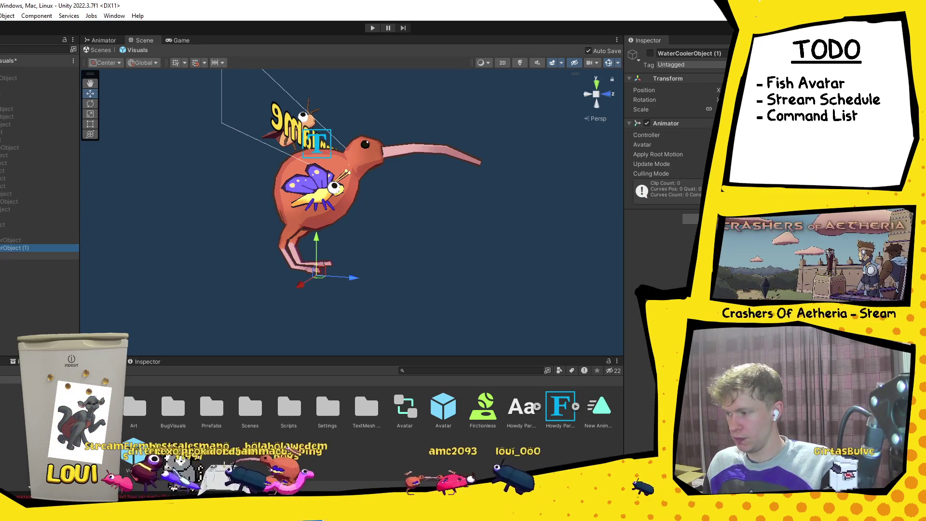
pyautogui.hotkey('ctrl', 's')
pyautogui.moveTo(1, 271); pyautogui.dragTo(1, 259)
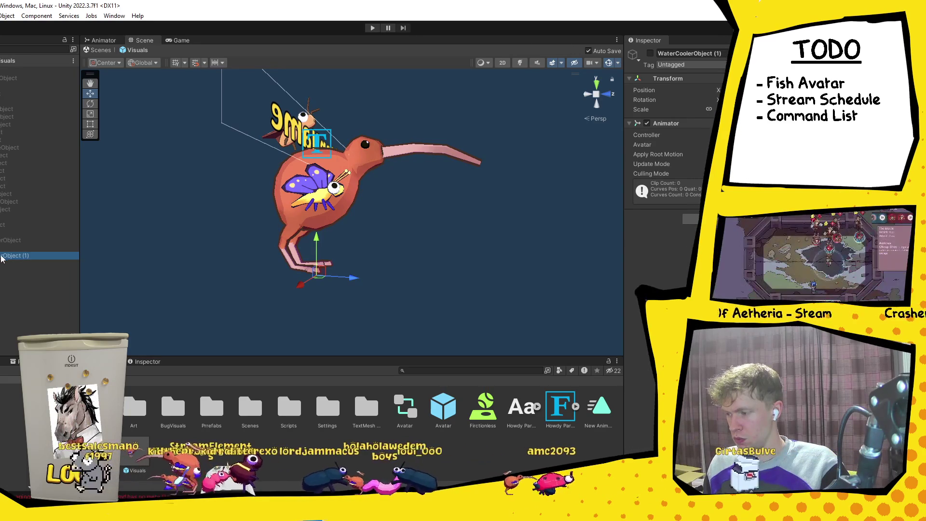
pyautogui.press('Right')
pyautogui.press('Down')
pyautogui.press('Down')
pyautogui.moveTo(2, 256); pyautogui.dragTo(8, 267)
# Rename WaterCoolerObject (1) to Fish.
pyautogui.doubleClick(9, 267)
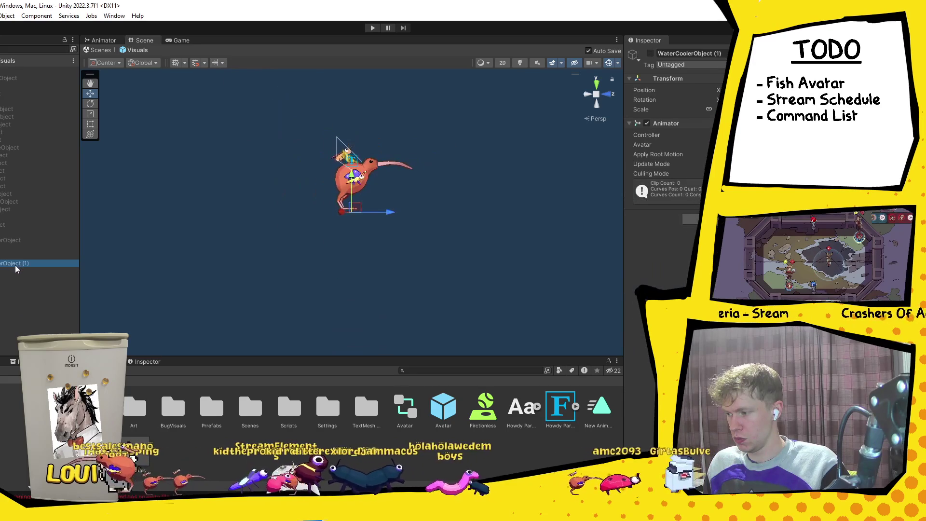
pyautogui.click(19, 267)
pyautogui.write('Fish')
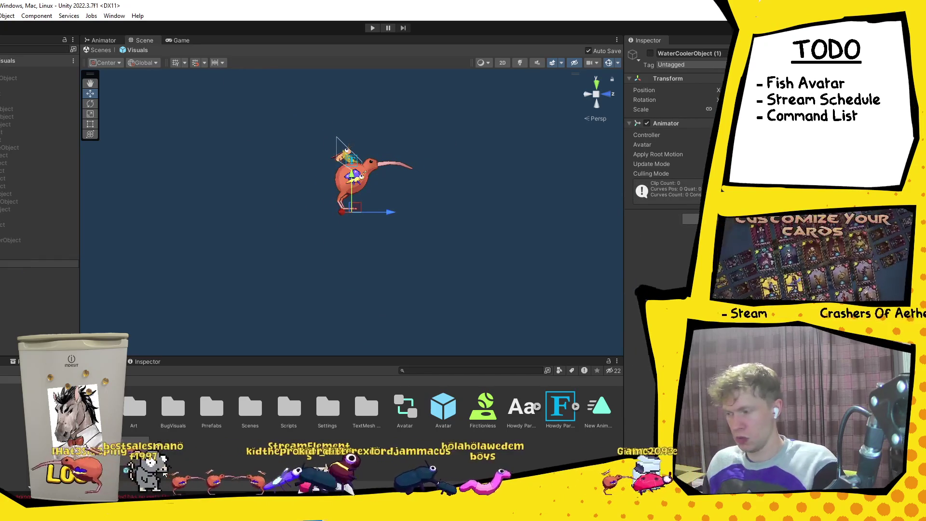
pyautogui.press('Return')
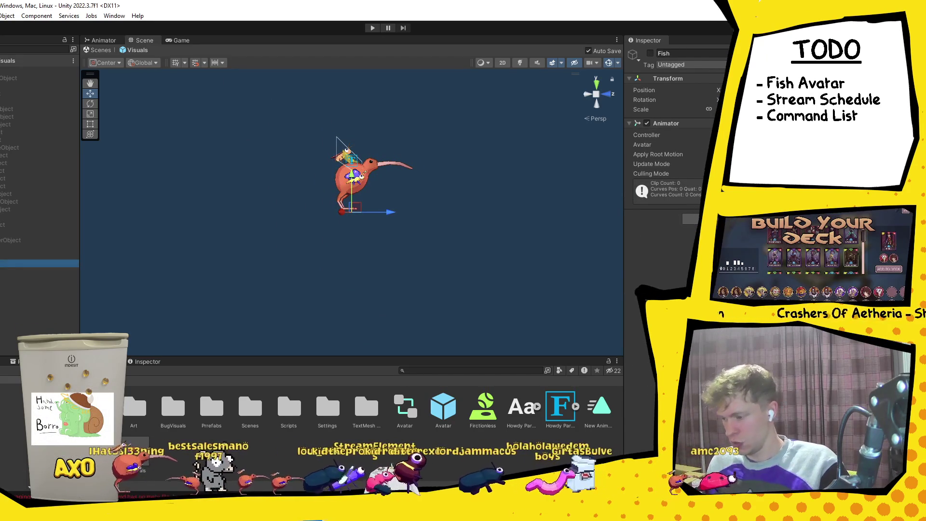
# Duplicate the WaterCooler folder under Animations and name the copy Fish.
pyautogui.doubleClick(235, 463)
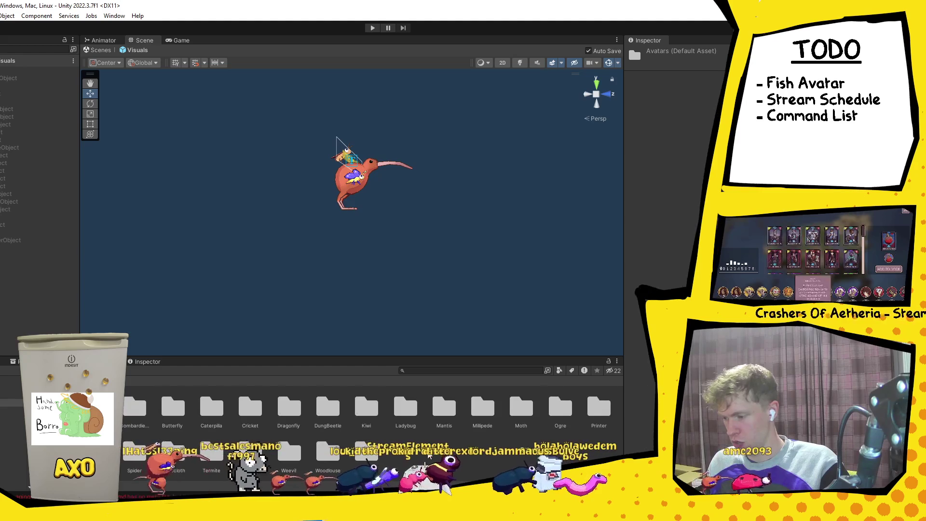
pyautogui.rightClick(417, 459)
pyautogui.moveTo(470, 199)
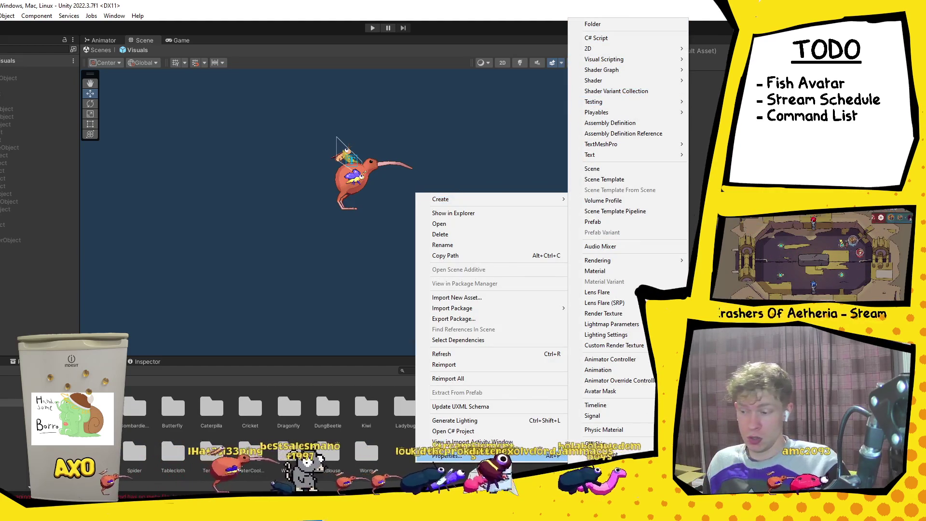
pyautogui.press('Escape')
pyautogui.press('Escape')
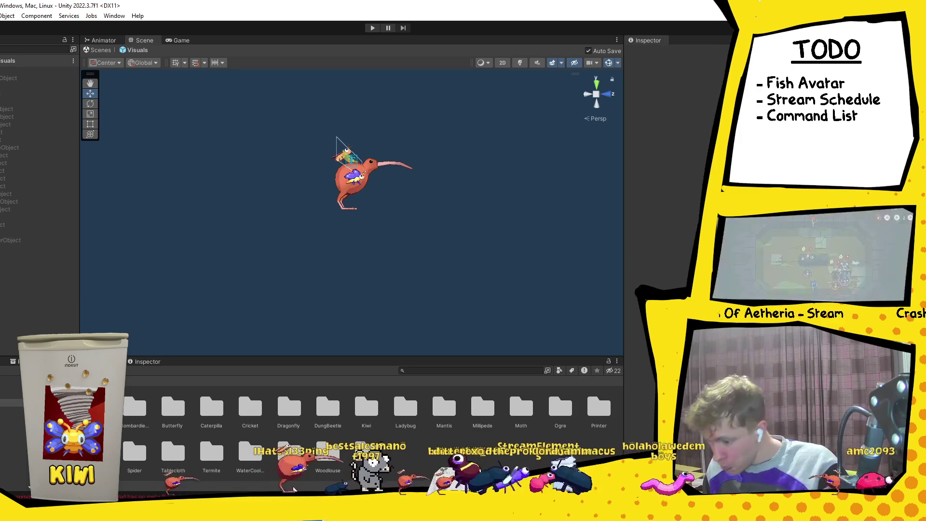
pyautogui.click(264, 467)
pyautogui.hotkey('ctrl', 'd')
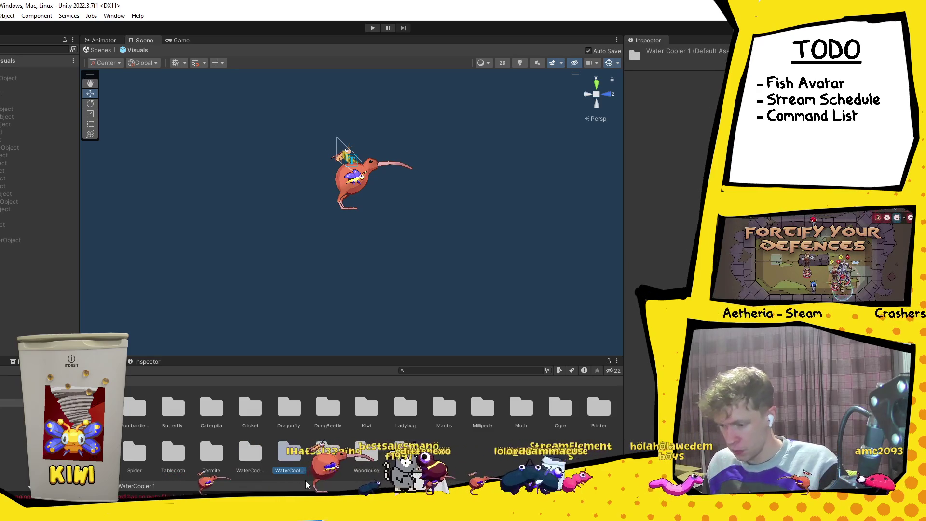
pyautogui.write('Fish')
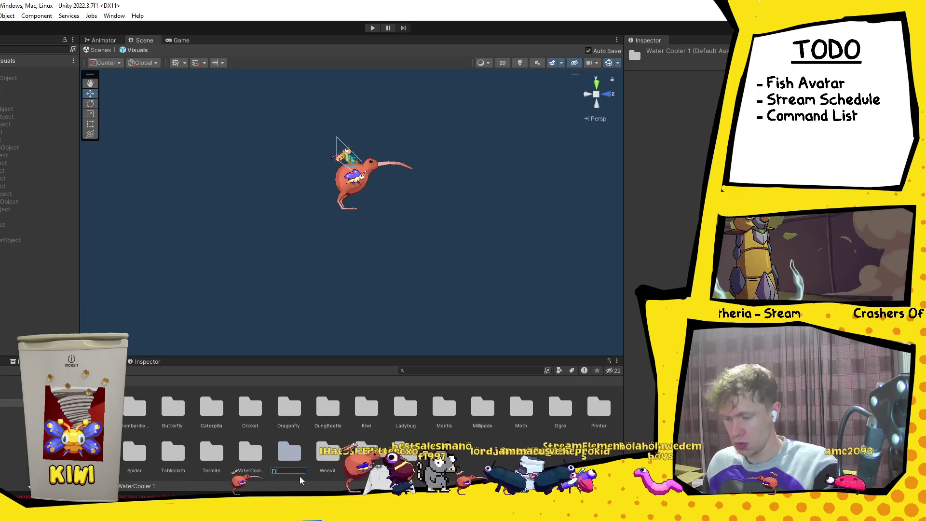
pyautogui.press('Return')
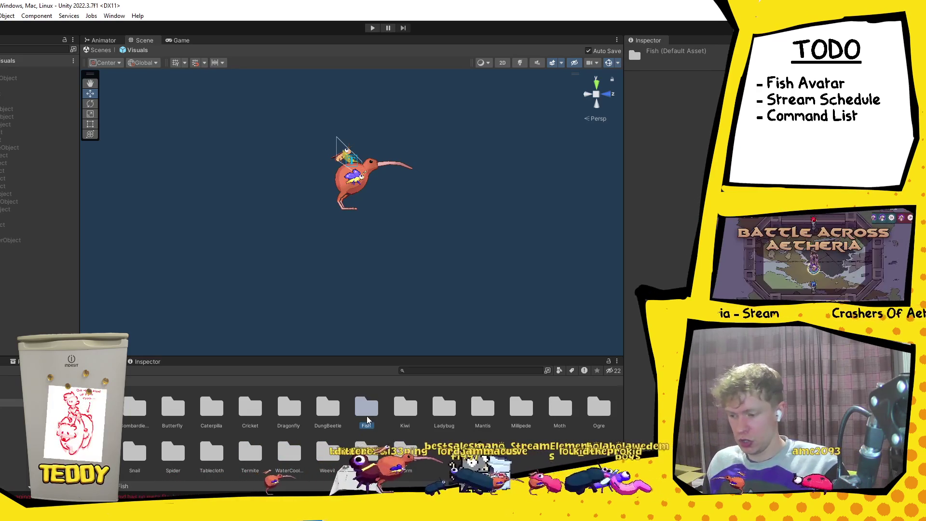
# Rename the animator controller inside the Fish folder to Fish.
pyautogui.doubleClick(366, 406)
pyautogui.click(204, 424)
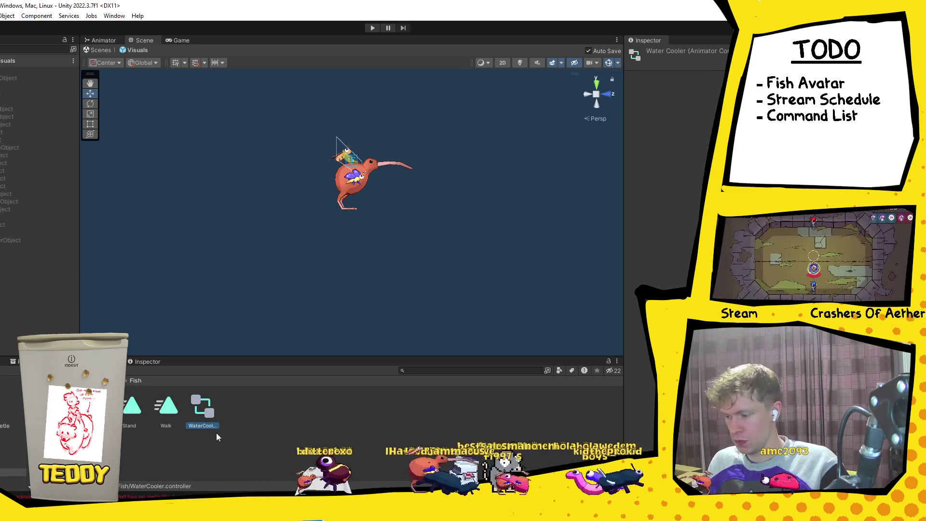
pyautogui.write('Fish')
pyautogui.press('Return')
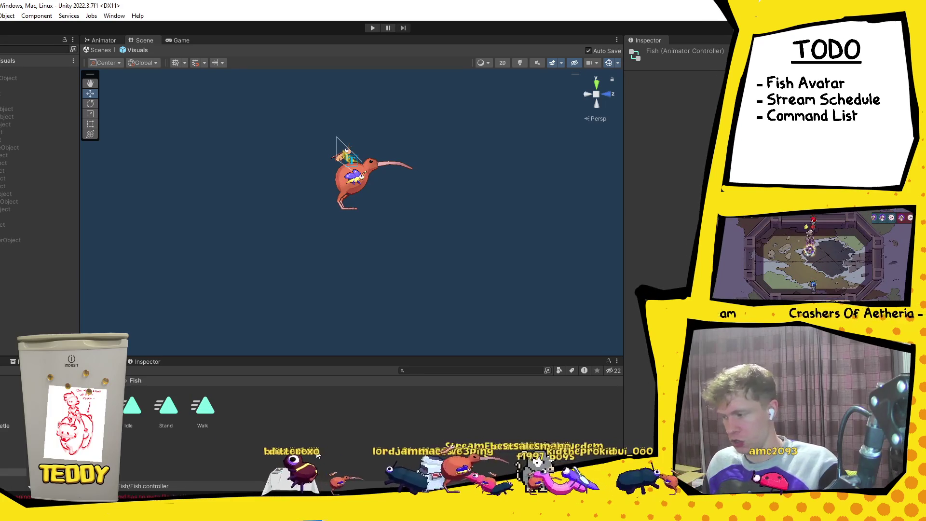
# Hide the KiwiObject and make the Fish object active.
pyautogui.moveTo(20, 264)
pyautogui.mouseDown()
pyautogui.moveTo(192, 394)
pyautogui.moveTo(438, 382)
pyautogui.mouseUp()
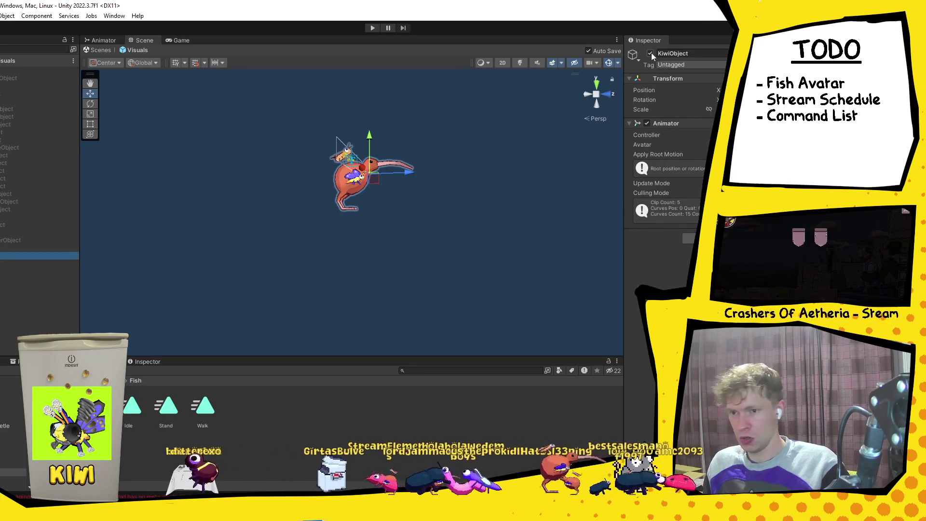
pyautogui.hotkey('ctrl', 'z')
pyautogui.click(12, 263)
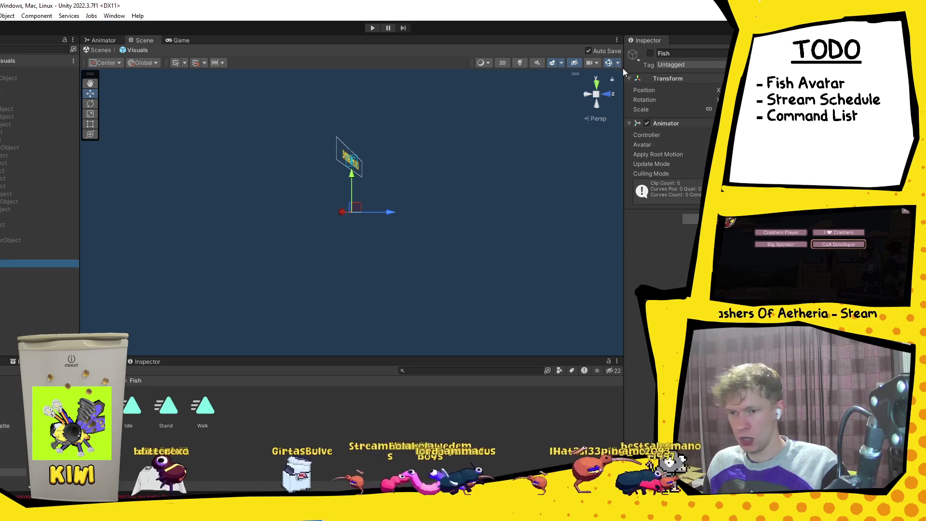
pyautogui.click(651, 53)
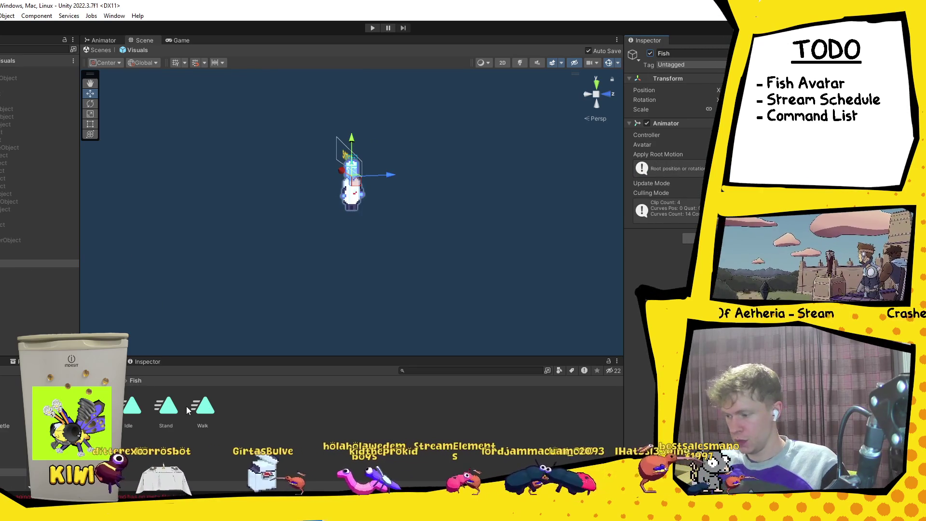
# Open the Stand clip and locate the Fish Quad's material among the project assets.
pyautogui.doubleClick(169, 405)
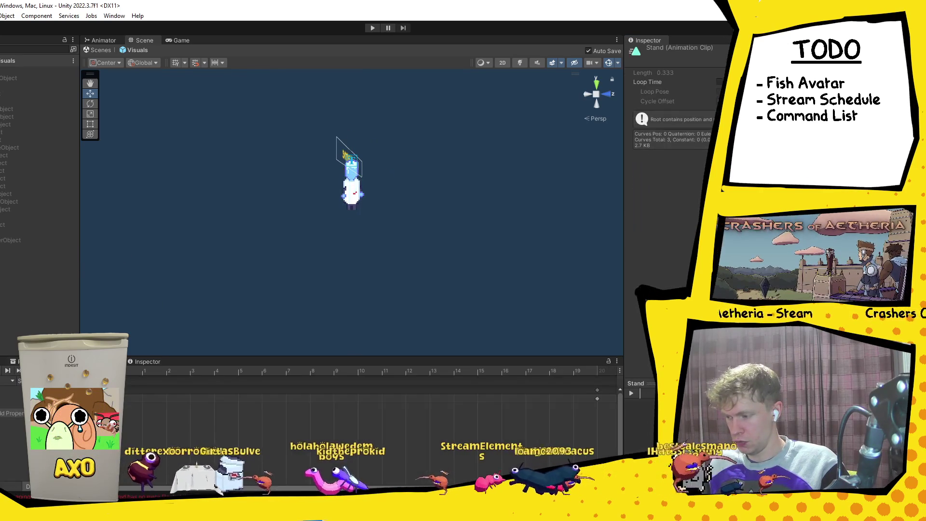
pyautogui.click(39, 271)
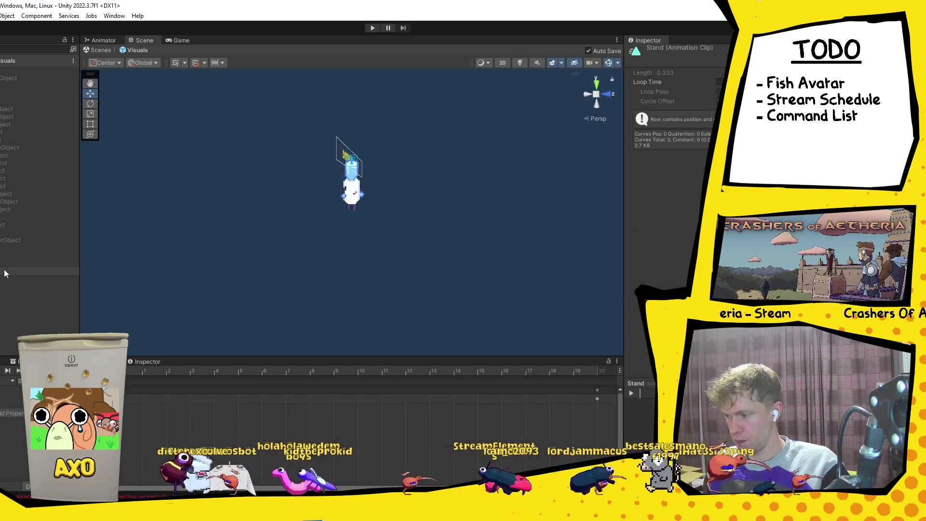
pyautogui.click(676, 170)
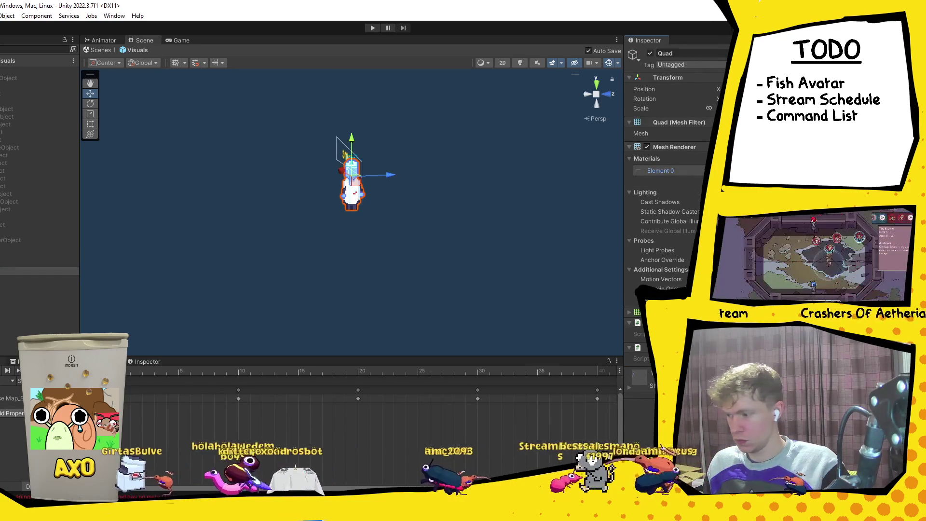
pyautogui.click(676, 171)
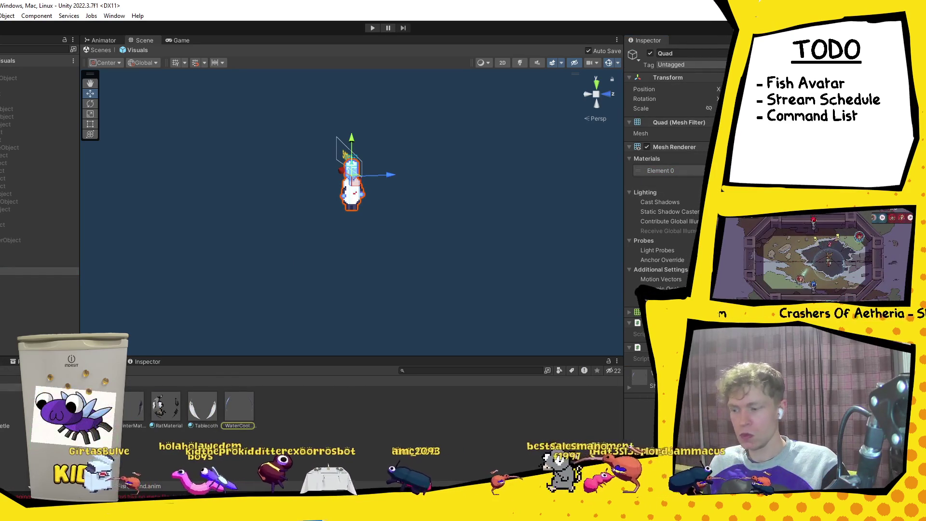
# Duplicate the water cooler material and name the copy Fish.
pyautogui.click(232, 410)
pyautogui.hotkey('ctrl', 'd')
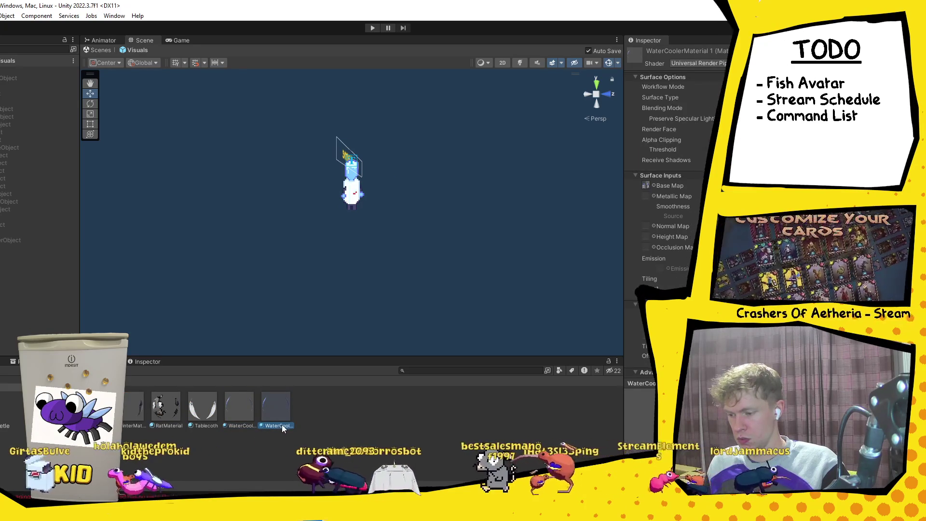
pyautogui.click(285, 425)
pyautogui.write('Fish')
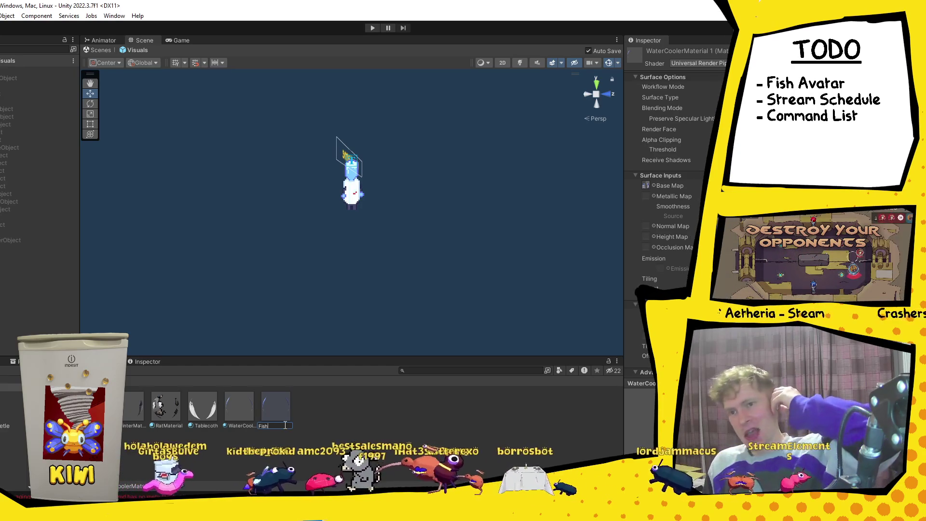
pyautogui.press('Return')
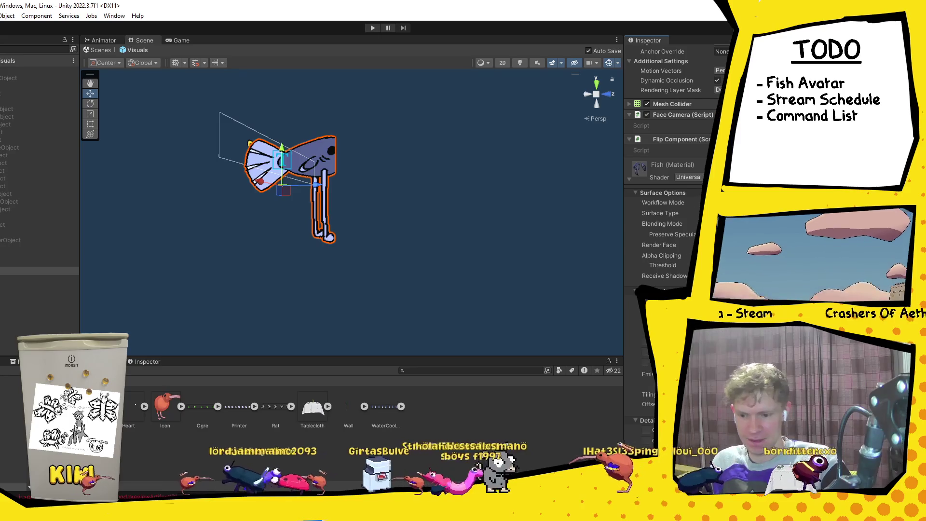
pyautogui.scroll(-3, 676, 193)
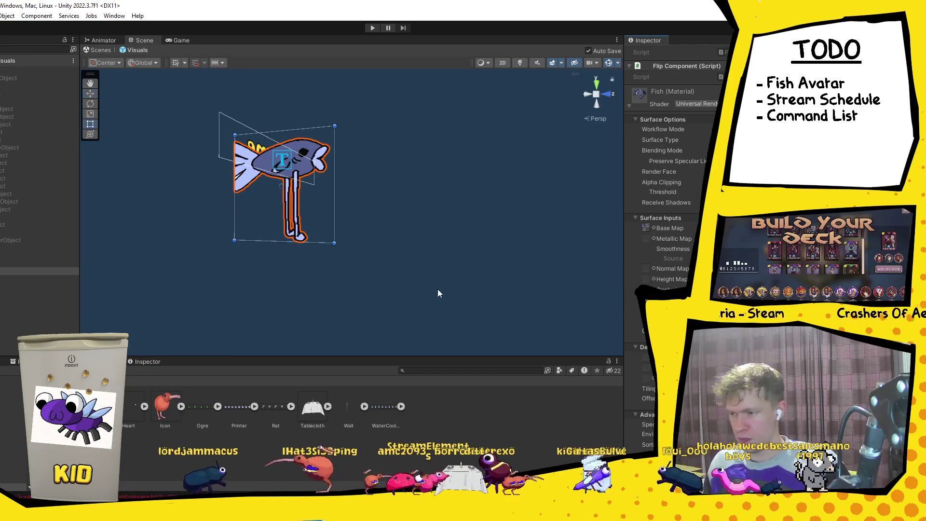
pyautogui.moveTo(335, 173); pyautogui.dragTo(383, 174)
pyautogui.hotkey('ctrl', 'z')
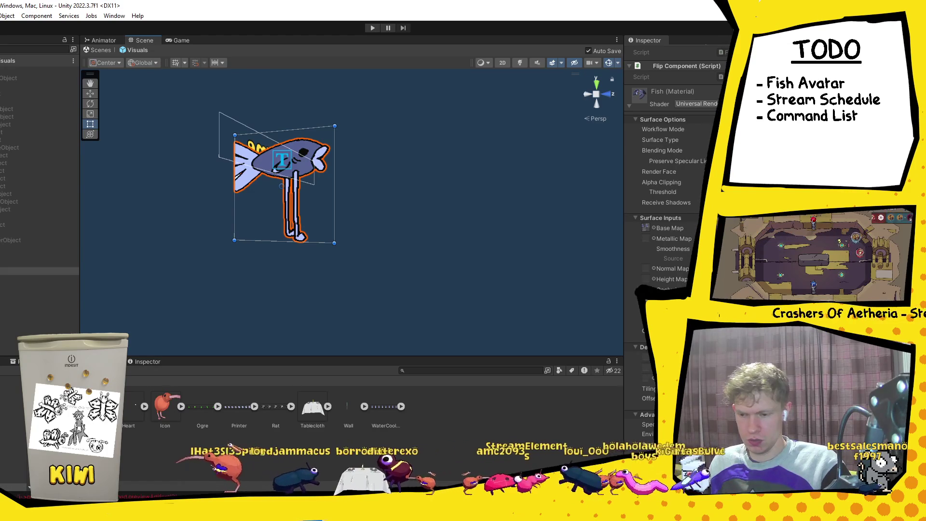
pyautogui.click(121, 459)
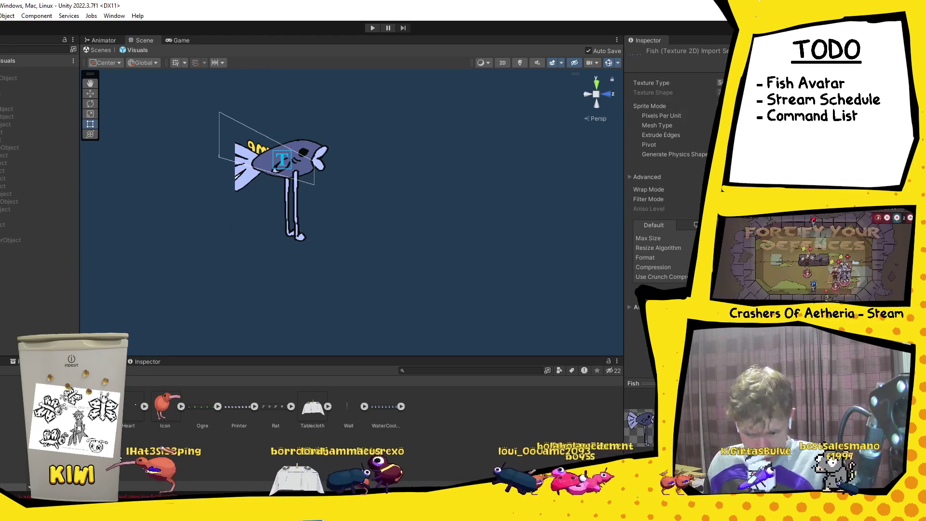
pyautogui.click(202, 413)
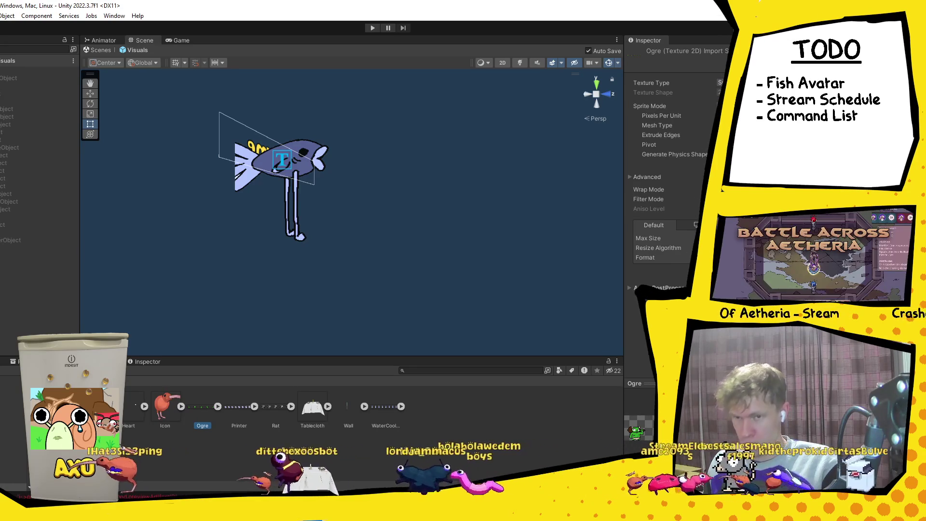
pyautogui.click(91, 407)
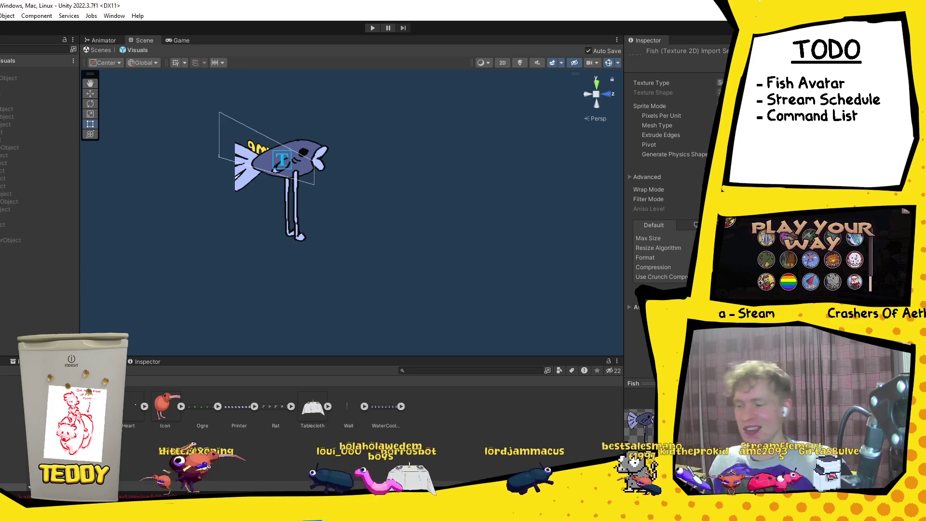
pyautogui.click(19, 272)
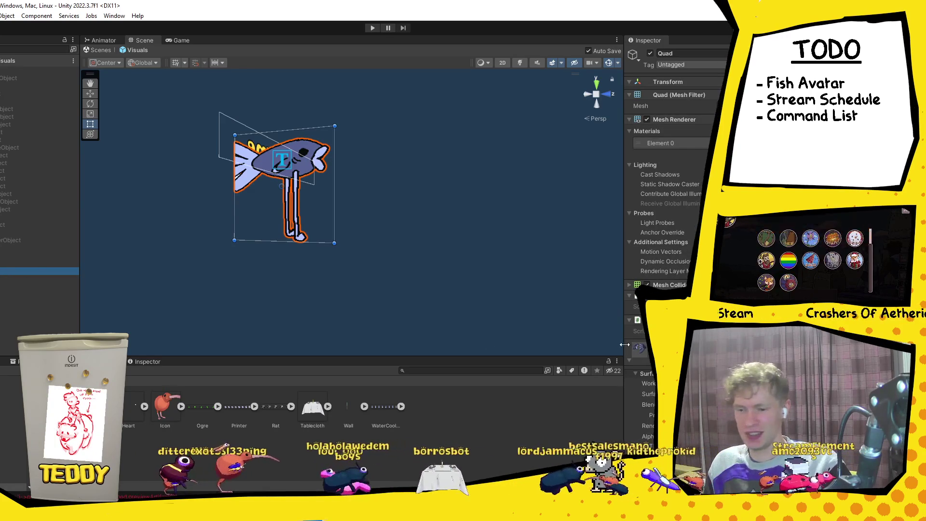
# Select the Fish Quad, zoom the Scene view to frame the whole fish, then clear the selection.
pyautogui.press('Up')
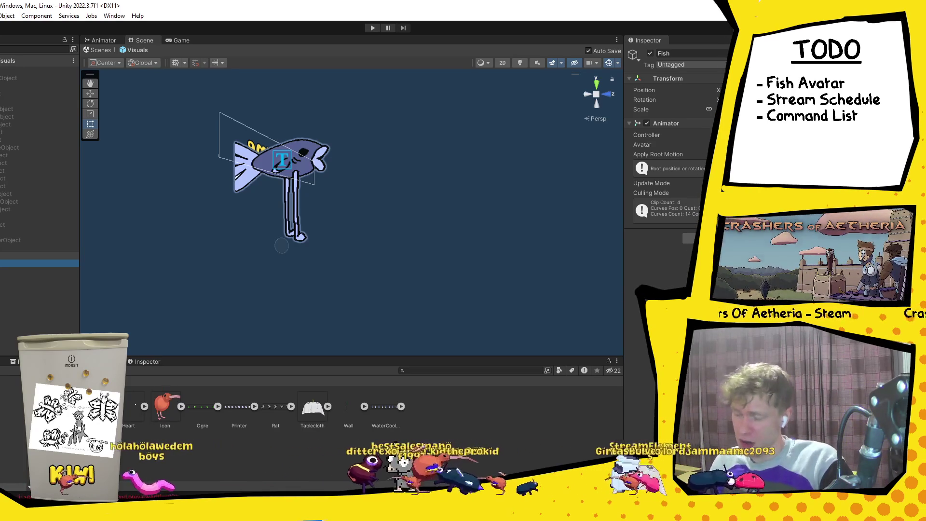
pyautogui.click(21, 272)
pyautogui.scroll(-10, 682, 283)
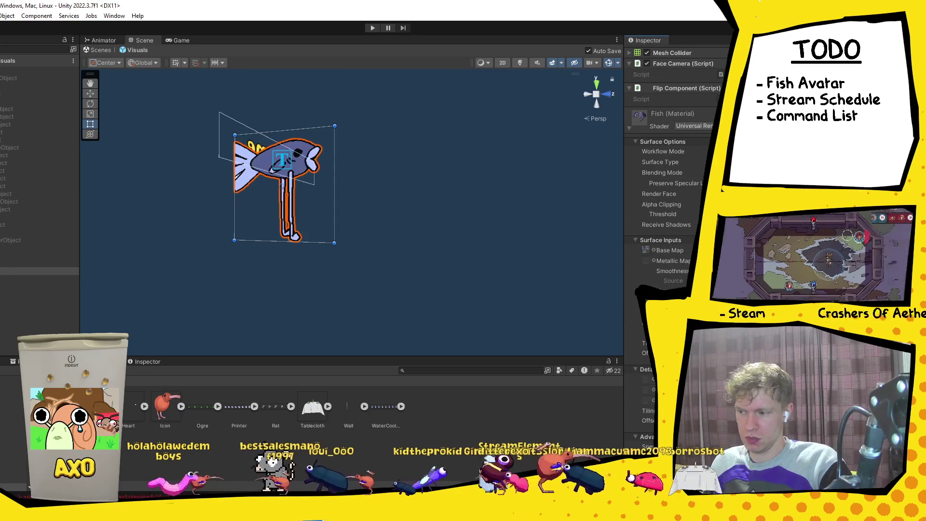
pyautogui.scroll(5, 421, 244)
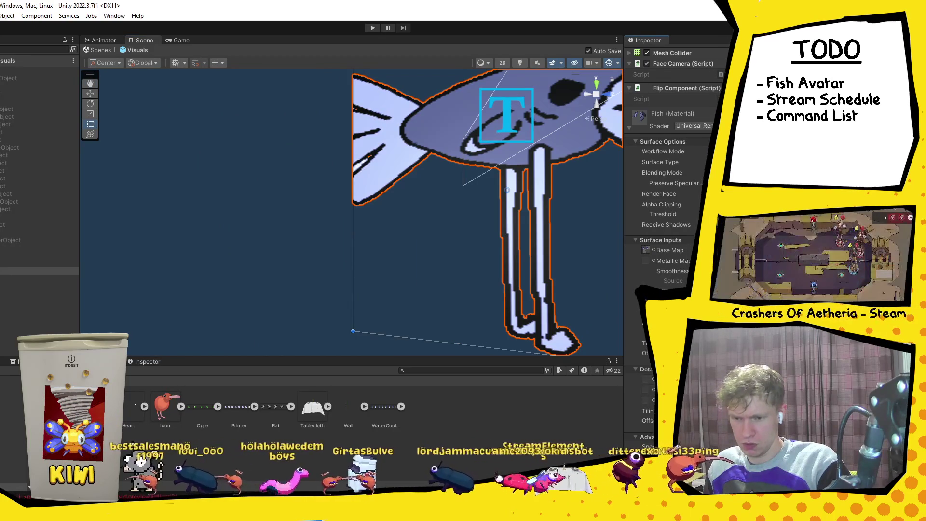
pyautogui.scroll(-5, 502, 236)
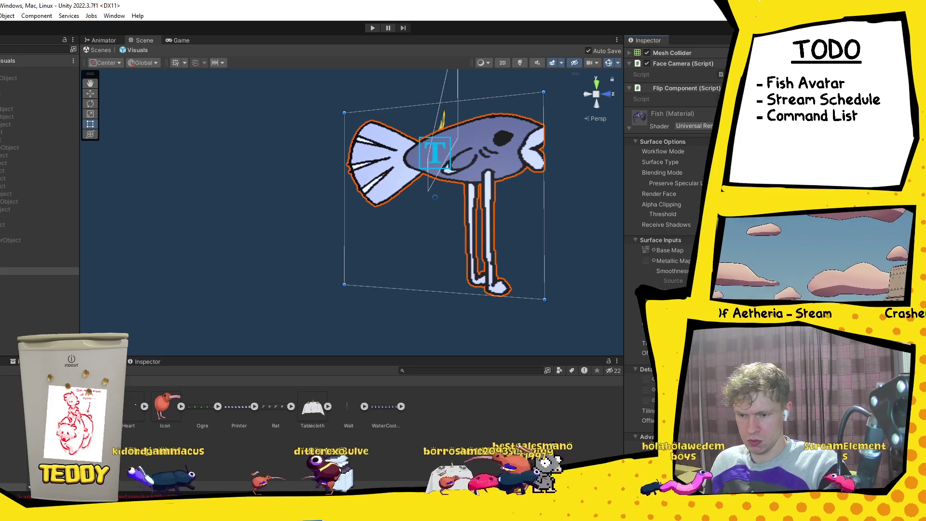
pyautogui.moveTo(218, 514)
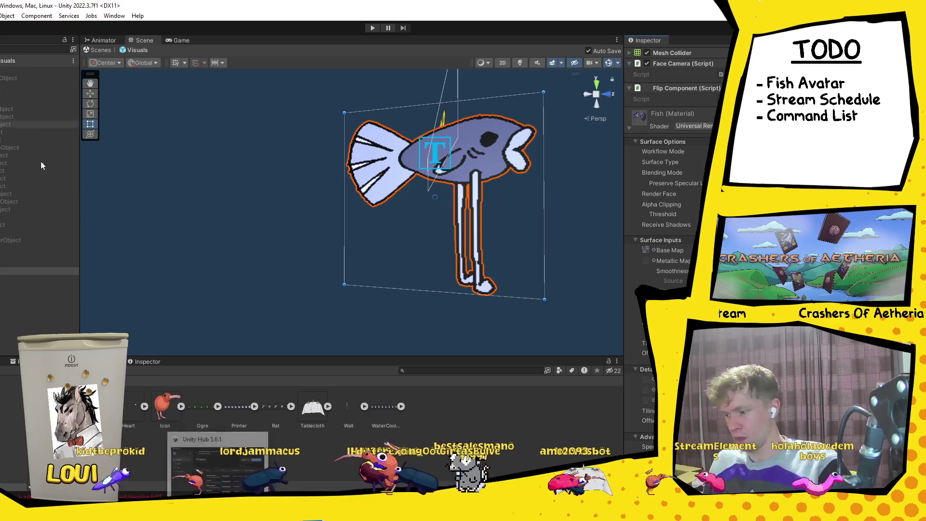
pyautogui.click(471, 105)
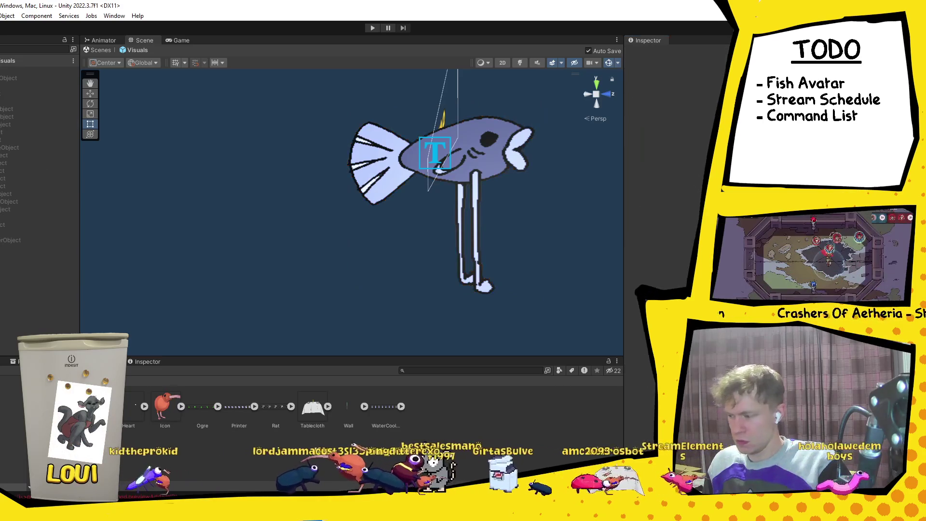
# Show the Fish animation timeline, preview about frame 14, and delete all keyframes.
pyautogui.hotkey('ctrl', 'shift', 'c')
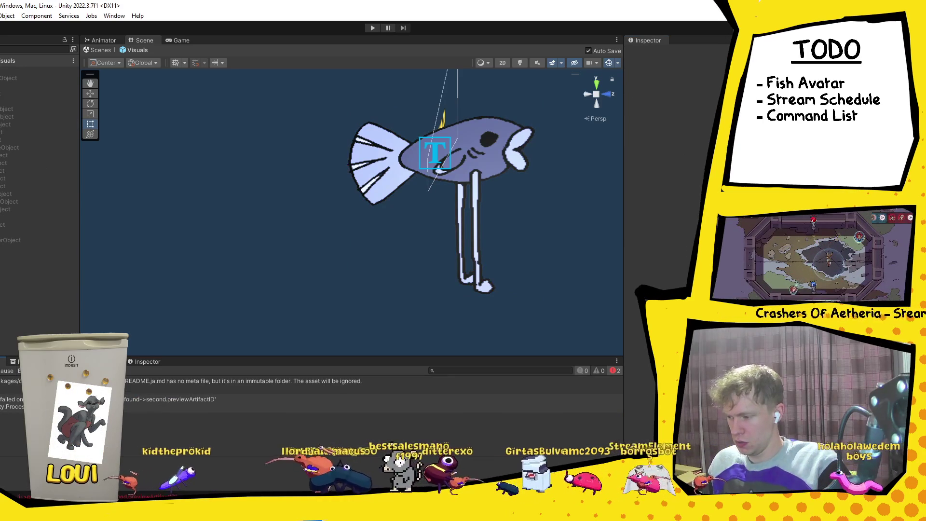
pyautogui.click(39, 262)
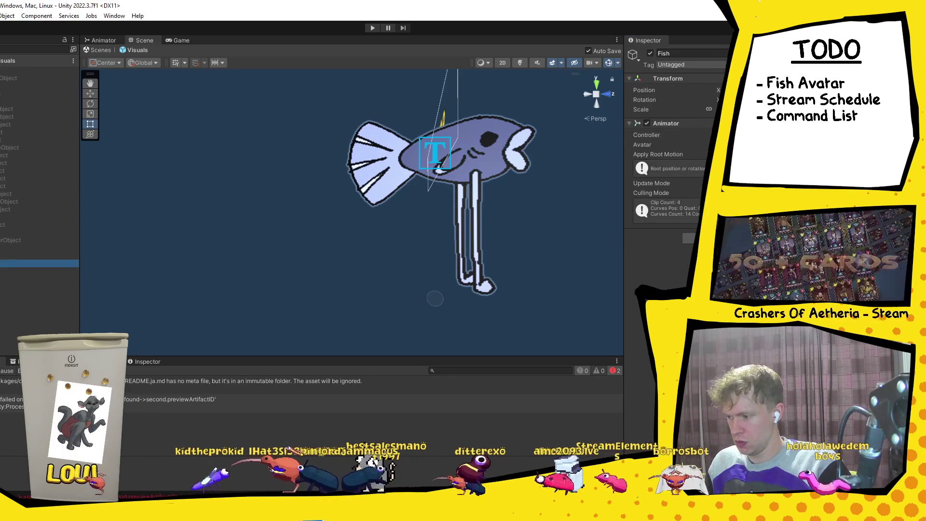
pyautogui.click(72, 362)
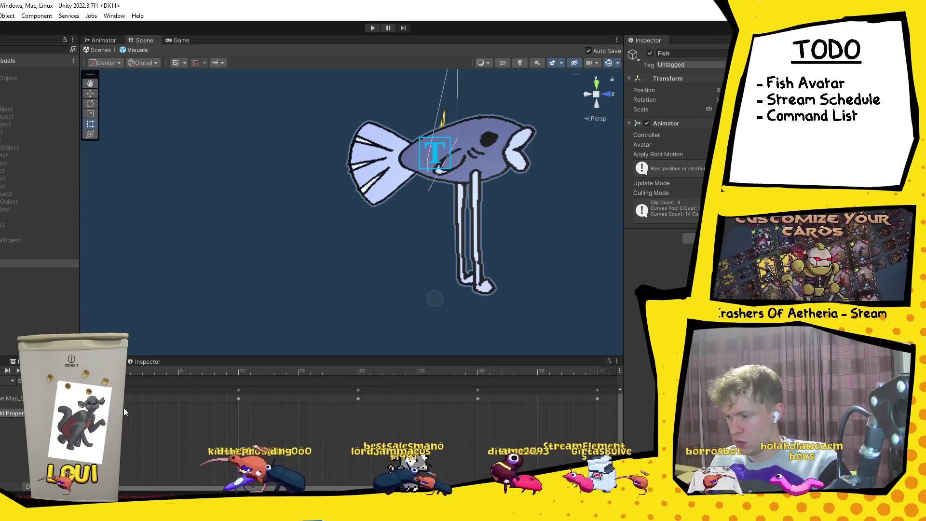
pyautogui.moveTo(132, 371)
pyautogui.mouseDown()
pyautogui.moveTo(508, 370)
pyautogui.moveTo(147, 361)
pyautogui.mouseUp()
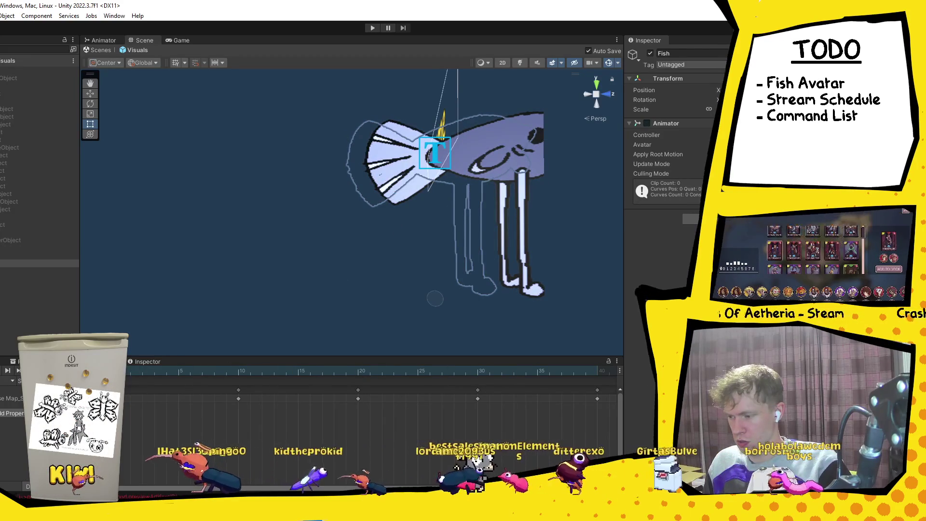
pyautogui.moveTo(608, 420); pyautogui.dragTo(196, 369)
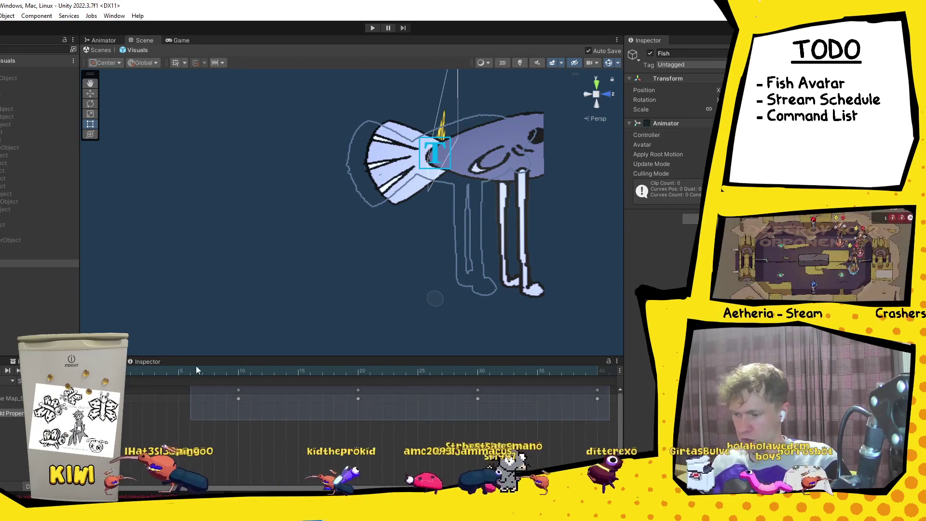
pyautogui.press('Delete')
# Select the fish Quad and expand its base map property into x, y, z, w channels.
pyautogui.click(507, 270)
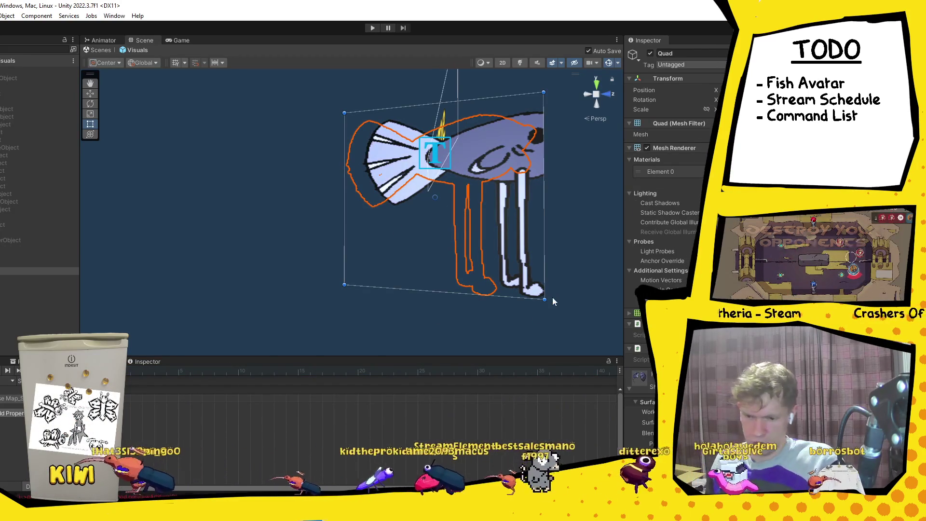
pyautogui.click(1, 398)
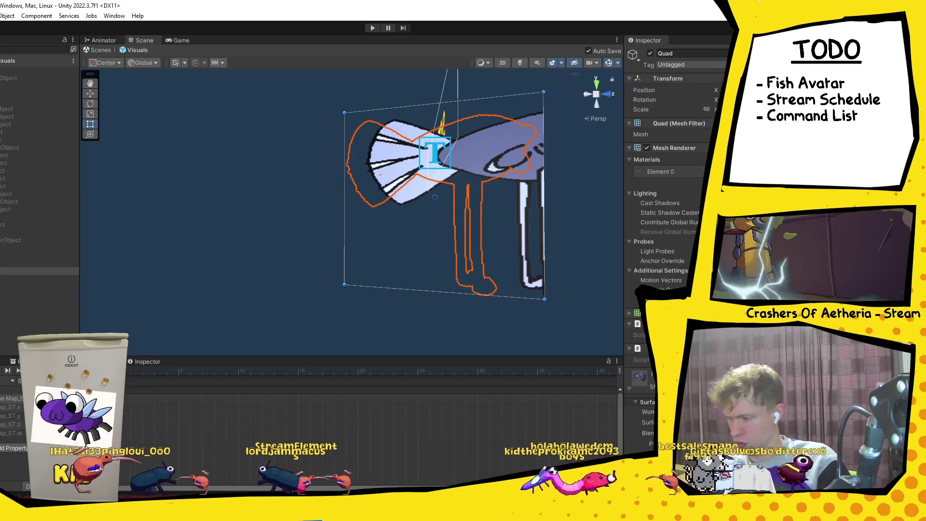
pyautogui.click(10, 270)
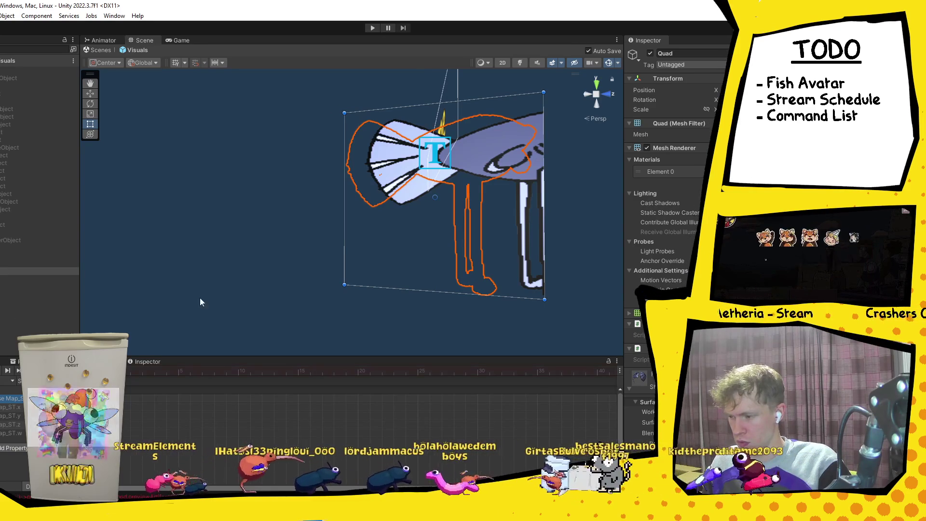
pyautogui.scroll(-10, 646, 253)
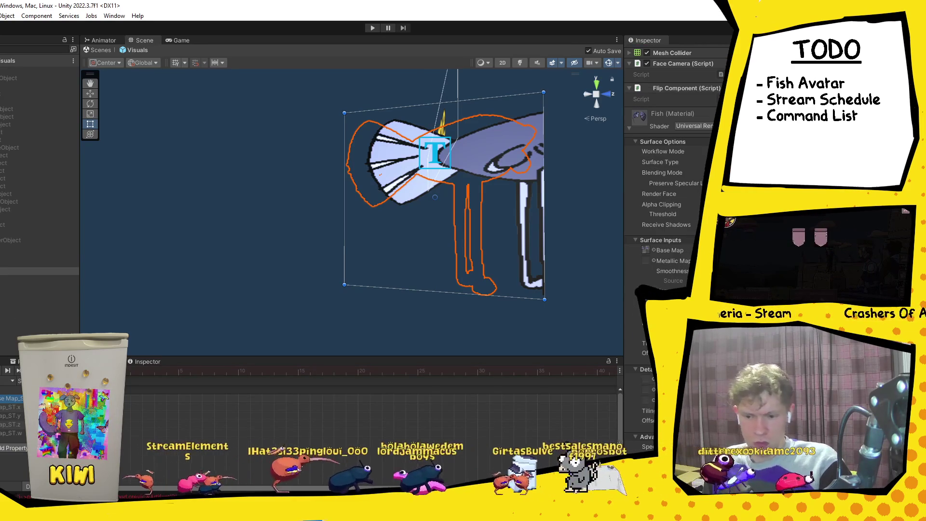
# Bring the Chrome window playing the Polish happy birthday karaoke video in front of Unity.
pyautogui.scroll(-3, 661, 264)
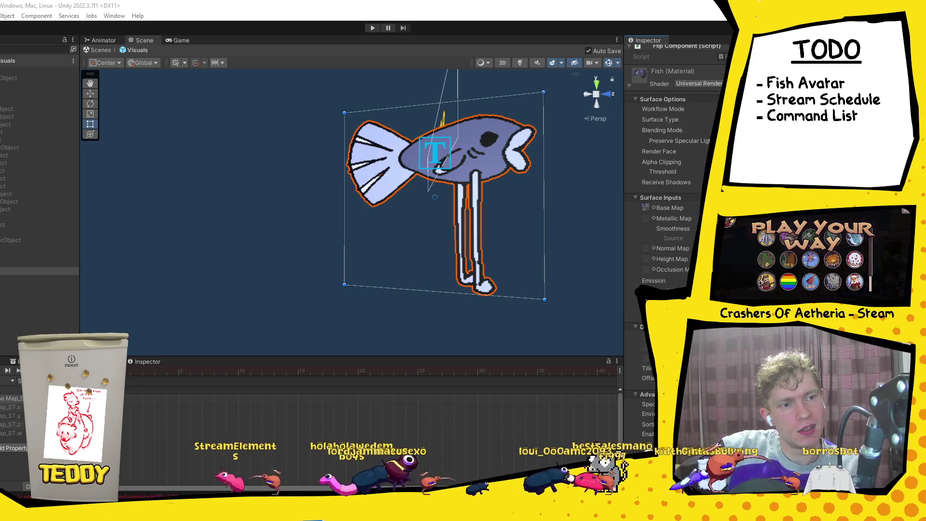
pyautogui.hotkey('alt', 'Tab')
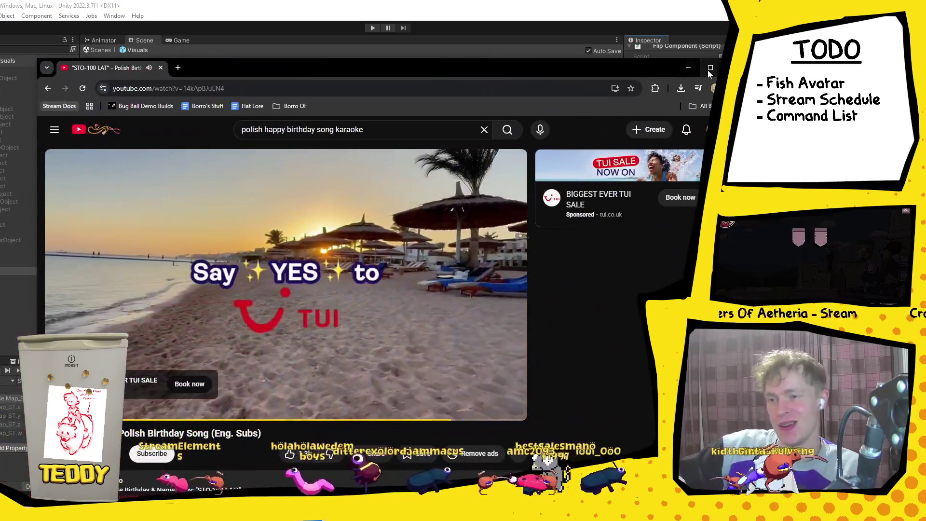
# Maximize the browser, skip the ad and turn up the birthday song's volume.
pyautogui.doubleClick(637, 62)
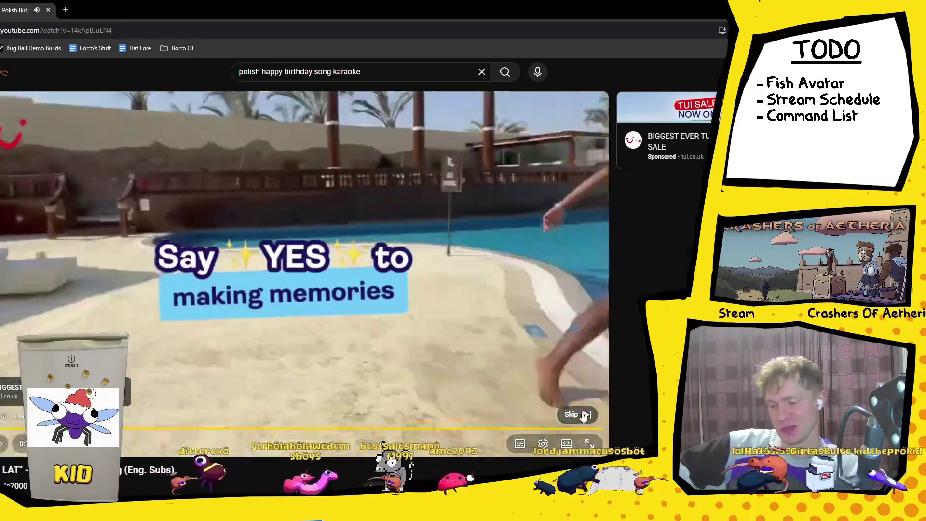
pyautogui.click(578, 416)
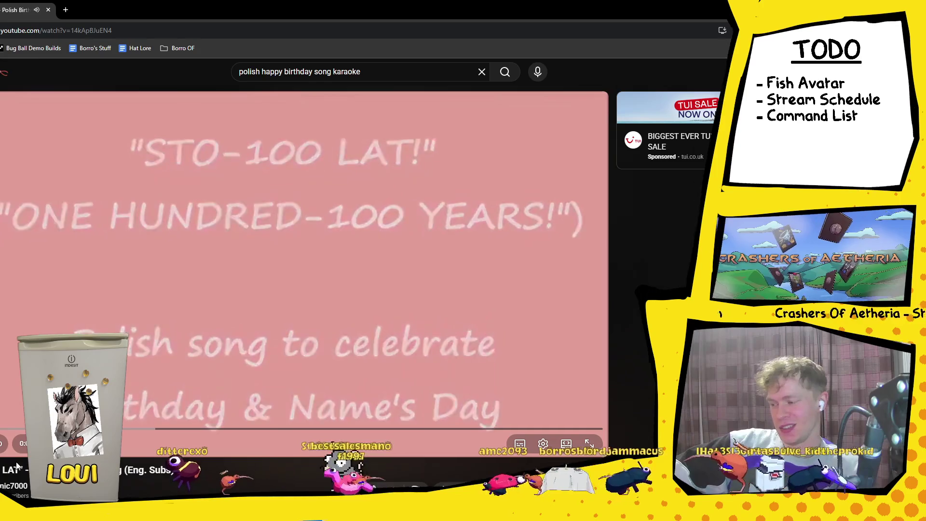
pyautogui.moveTo(19, 449)
pyautogui.moveTo(19, 450); pyautogui.dragTo(21, 444)
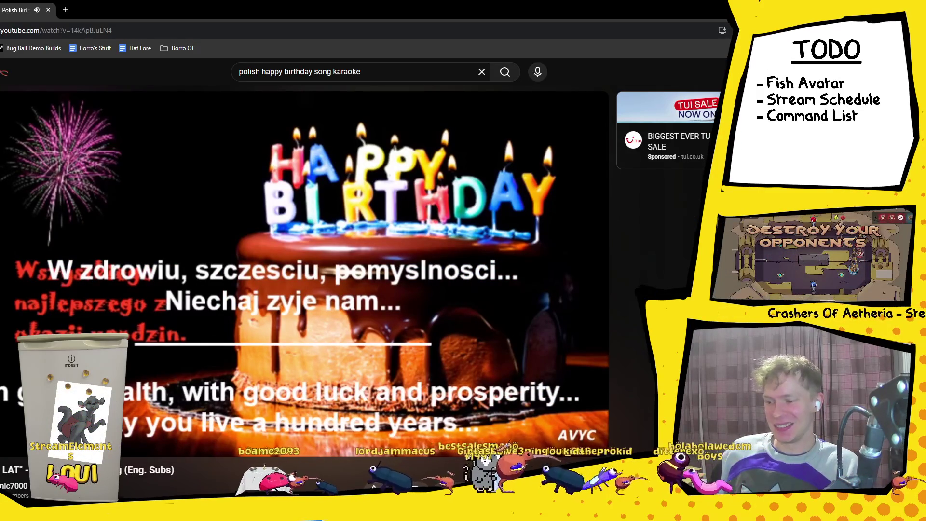
# Replay the Polish birthday song and browse its comments, then switch to Unity and back.
pyautogui.moveTo(433, 472)
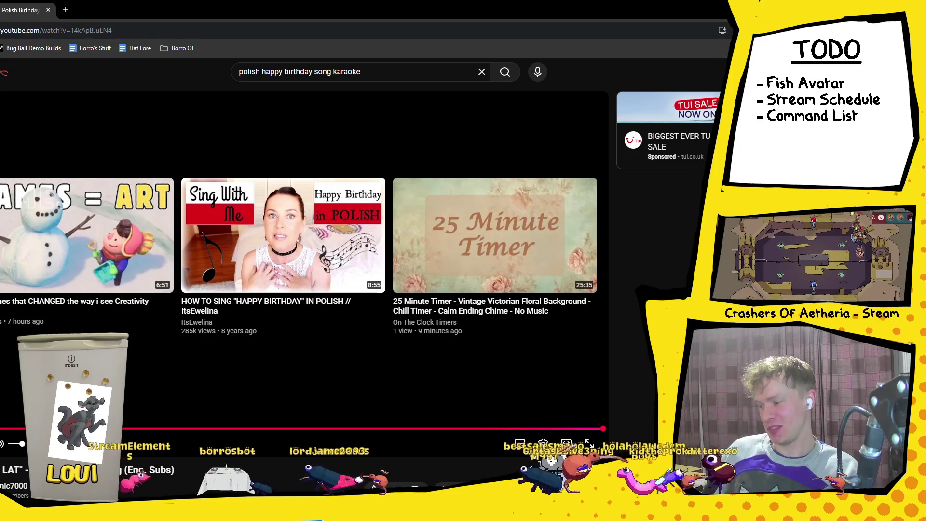
pyautogui.press('space')
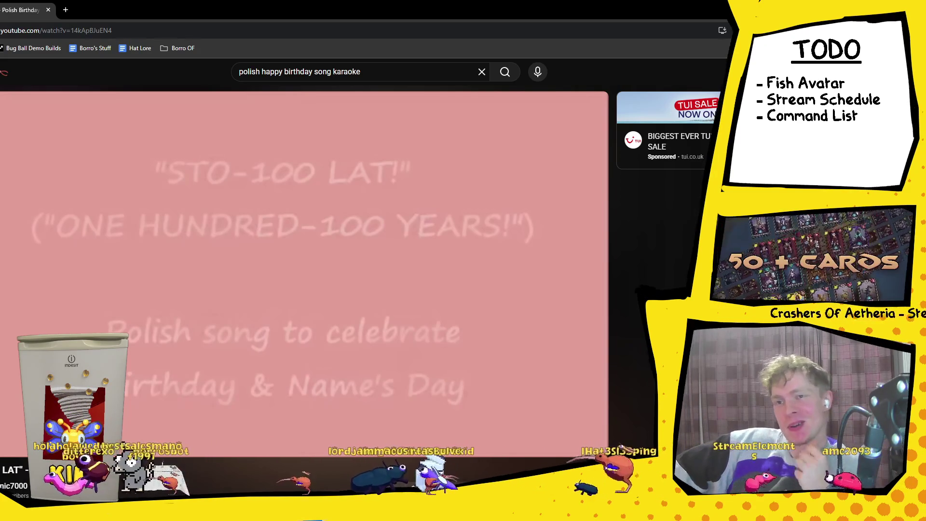
pyautogui.scroll(-2, 202, 386)
pyautogui.scroll(-2, 202, 386)
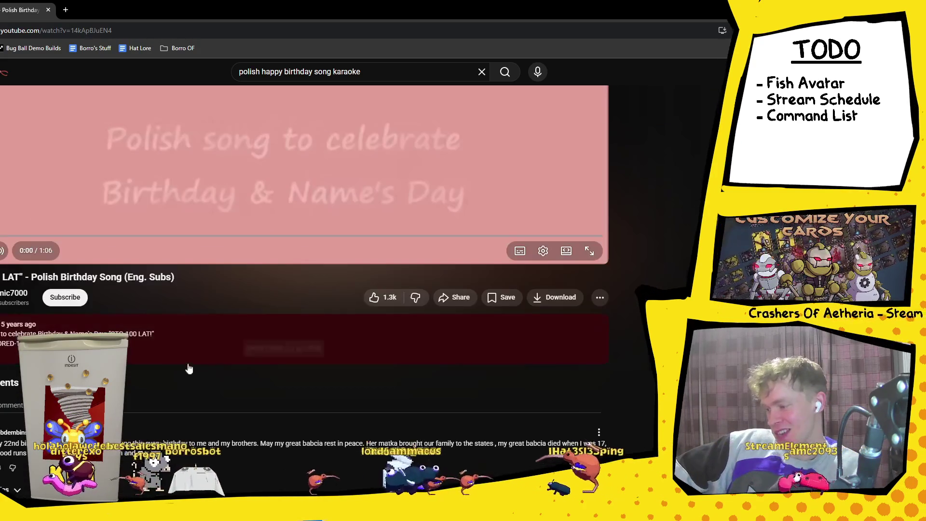
pyautogui.scroll(-3, 239, 334)
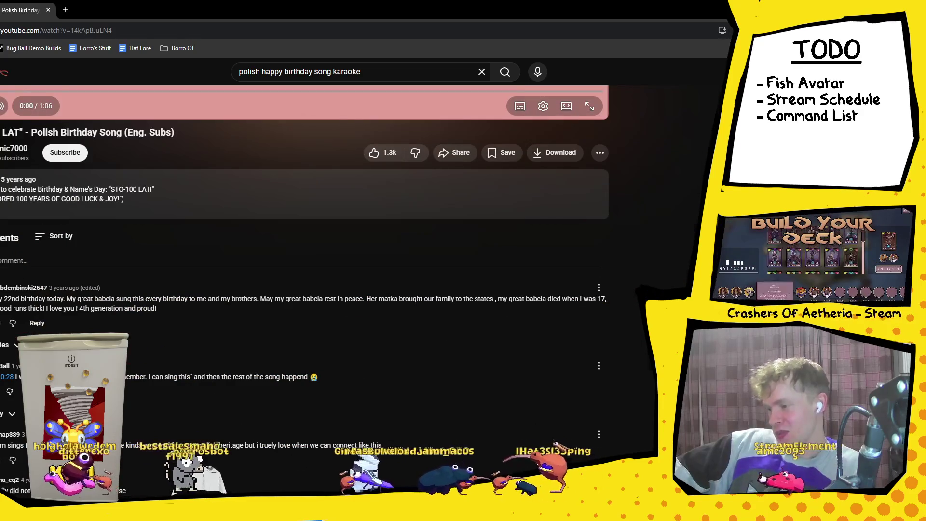
pyautogui.moveTo(87, 299); pyautogui.dragTo(141, 314)
pyautogui.click(163, 314)
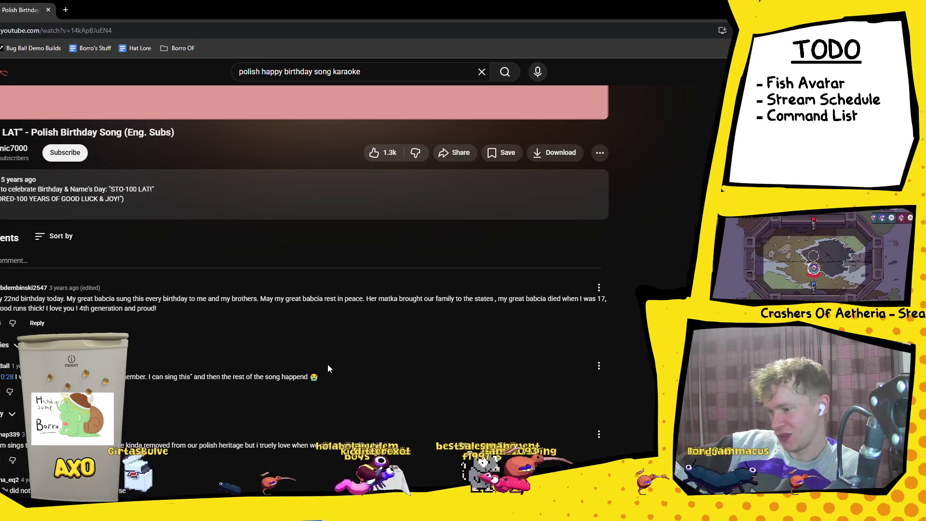
pyautogui.scroll(7, 331, 378)
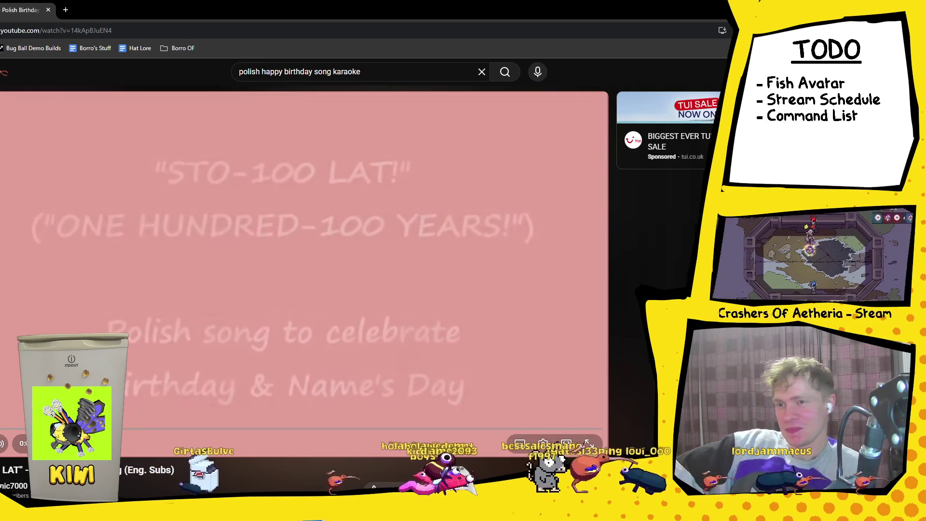
pyautogui.hotkey('alt', 'Tab')
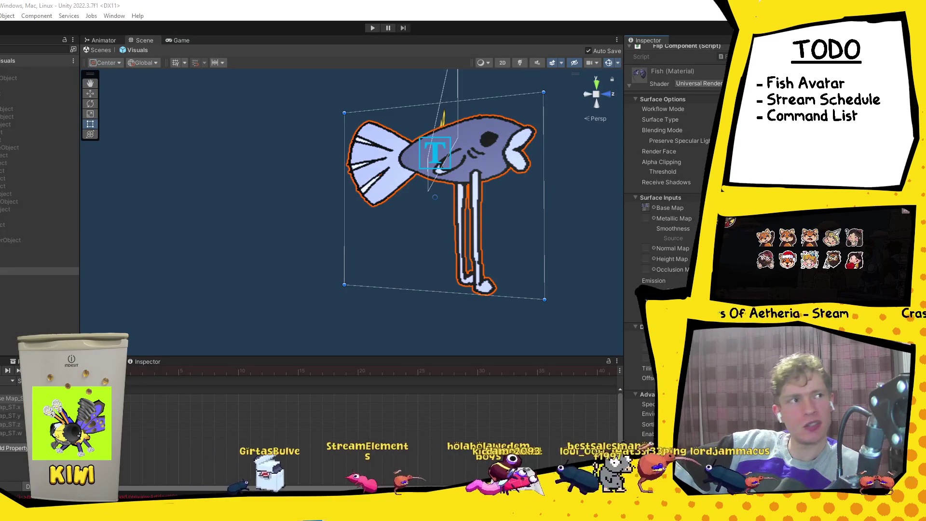
pyautogui.hotkey('alt', 'Tab')
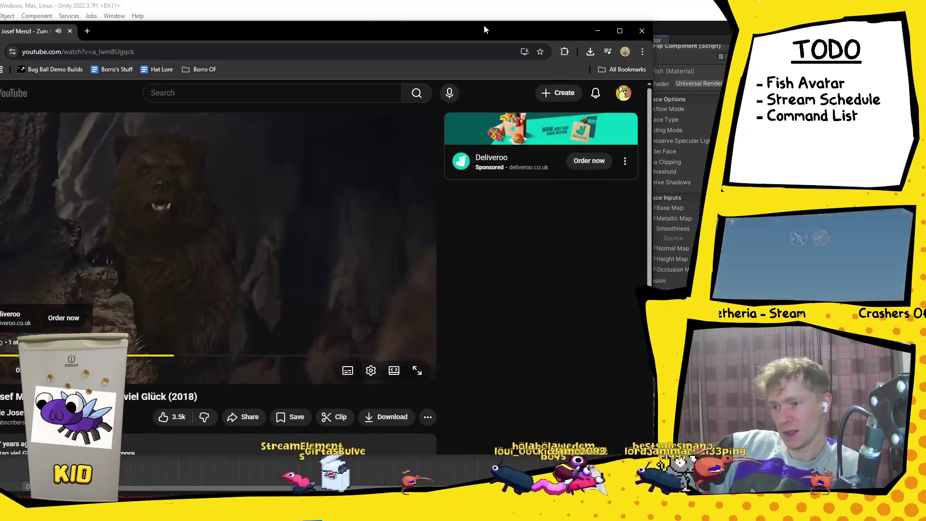
# Move the browser window right and skip the Deliveroo ad on 'Zum Geburtstag viel Glück'.
pyautogui.moveTo(490, 31); pyautogui.dragTo(650, 29)
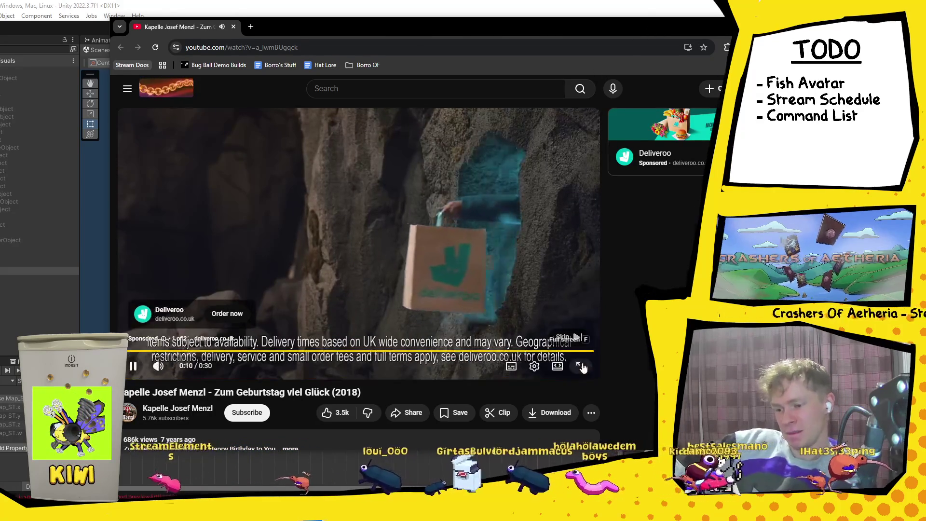
pyautogui.click(571, 337)
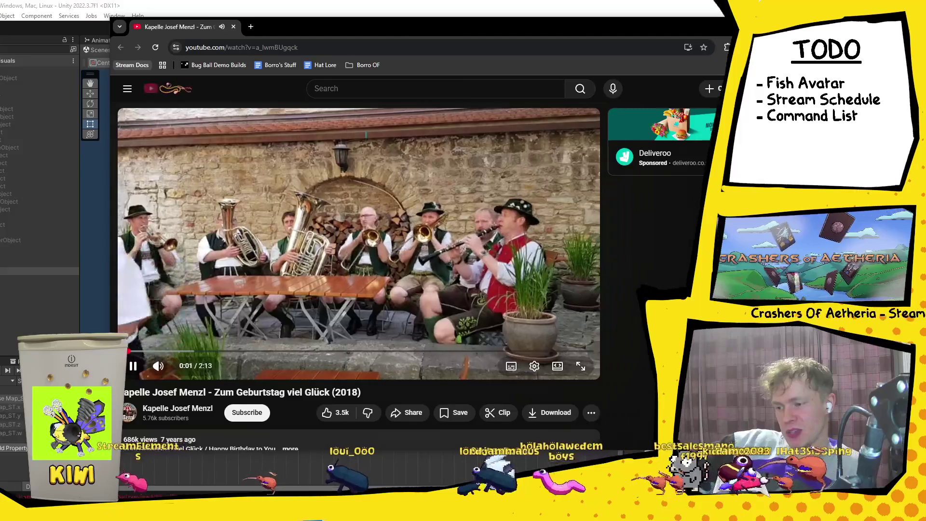
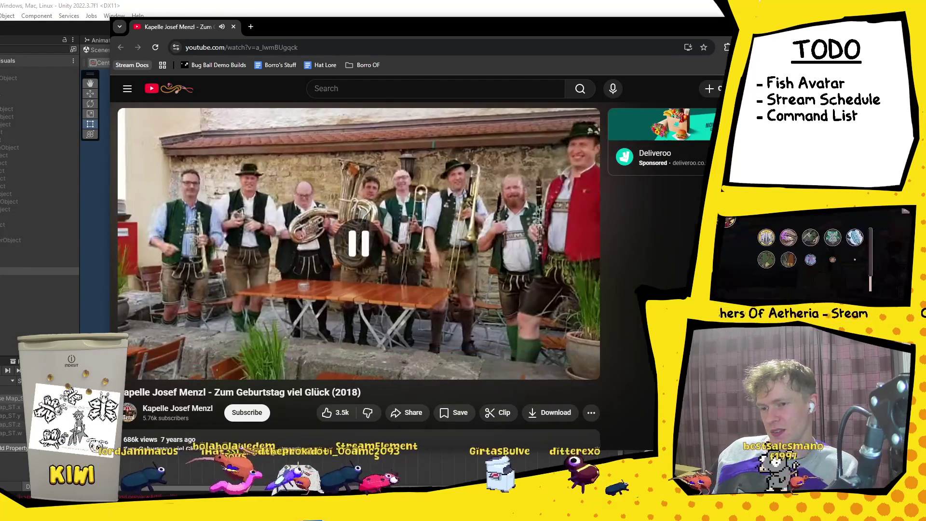
# Close the brass band YouTube video so the Unity fish avatar scene is visible.
pyautogui.hotkey('ctrl', 'w')
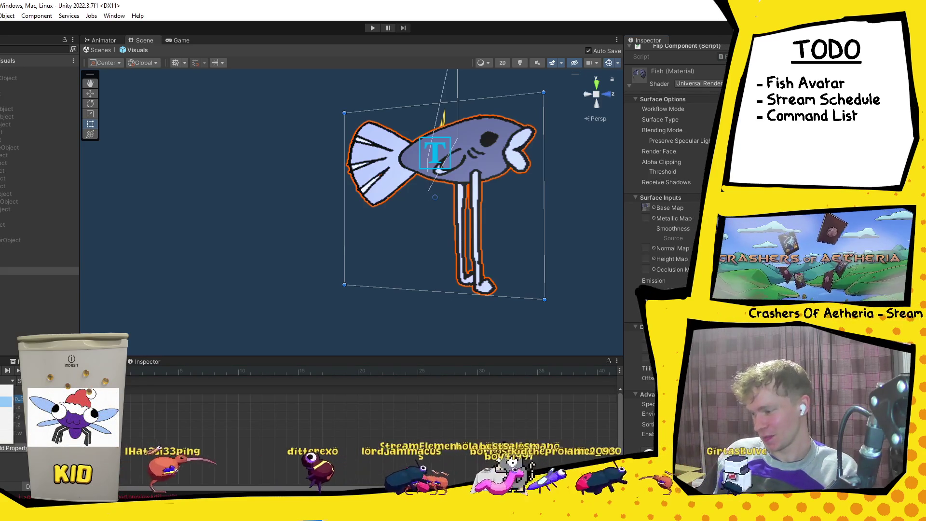
# Delete and restore the Map_ST texture offset keys, then preview the flipped pose at frame 10.
pyautogui.press('Delete')
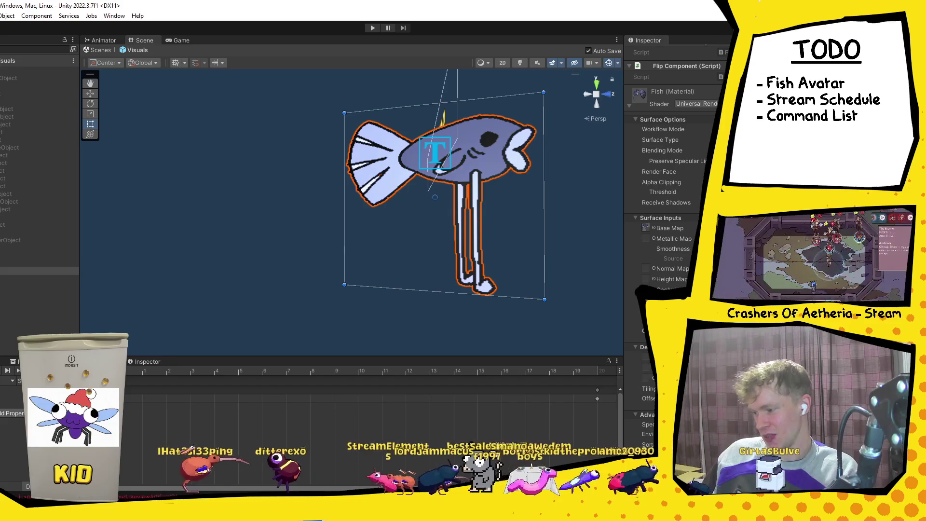
pyautogui.hotkey('ctrl', 'z')
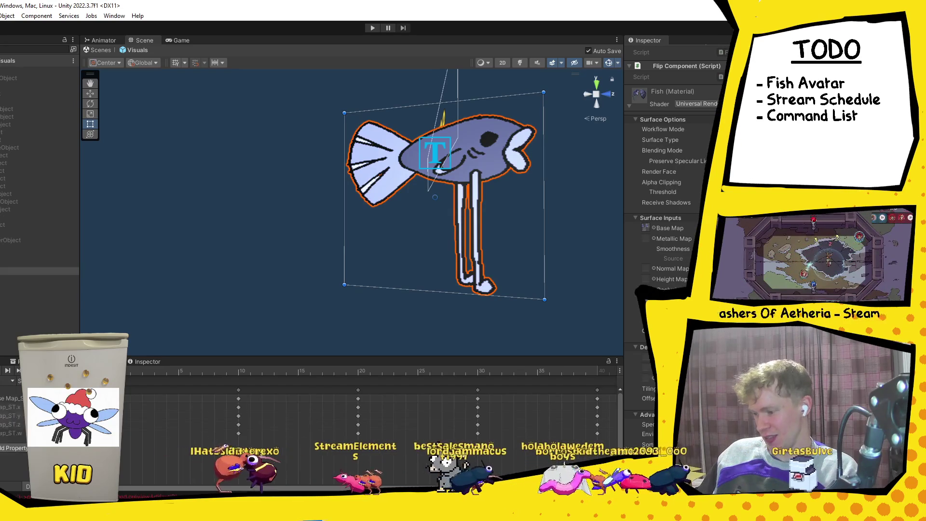
pyautogui.moveTo(133, 372); pyautogui.dragTo(229, 378)
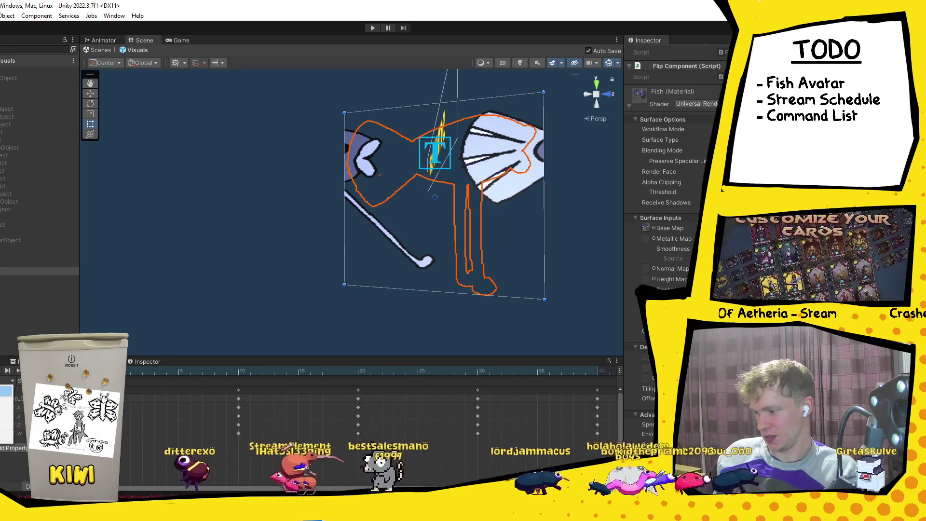
pyautogui.press('Delete')
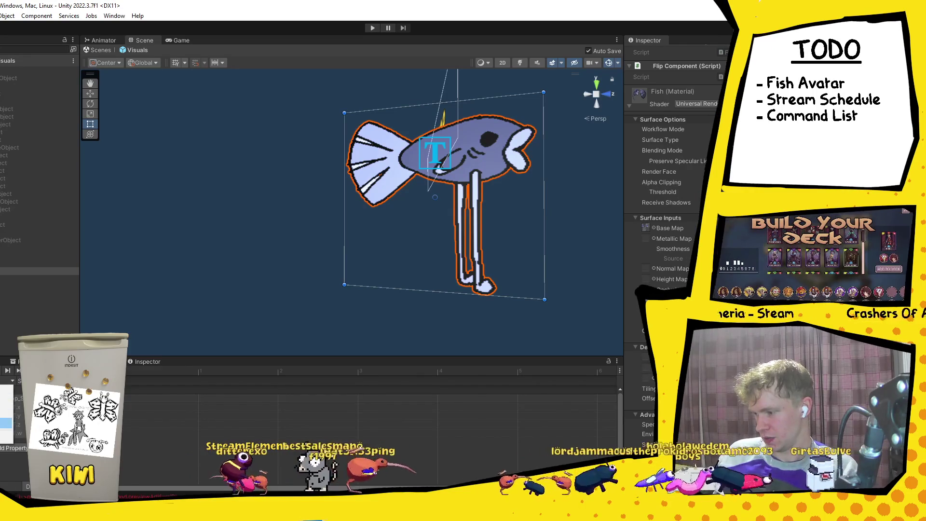
pyautogui.hotkey('ctrl', 'z')
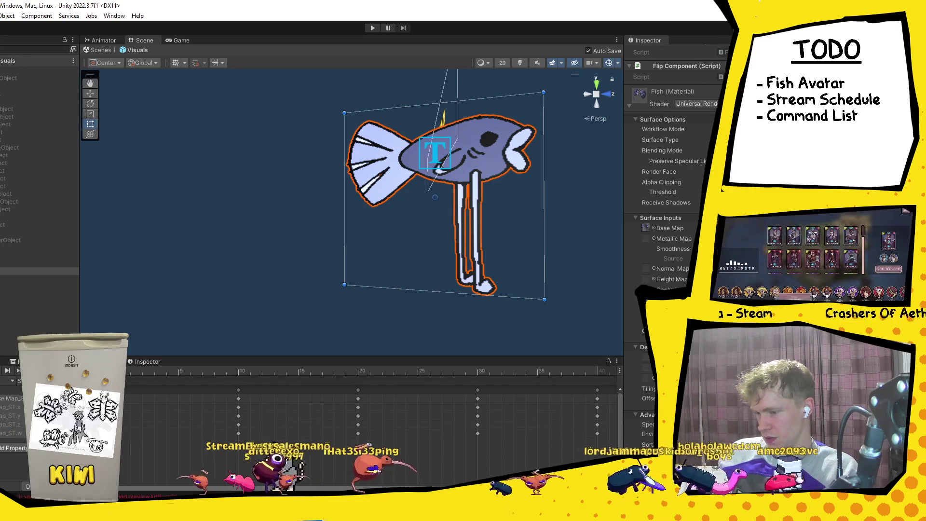
pyautogui.moveTo(141, 372)
pyautogui.mouseDown()
pyautogui.moveTo(277, 377)
pyautogui.moveTo(239, 380)
pyautogui.mouseUp()
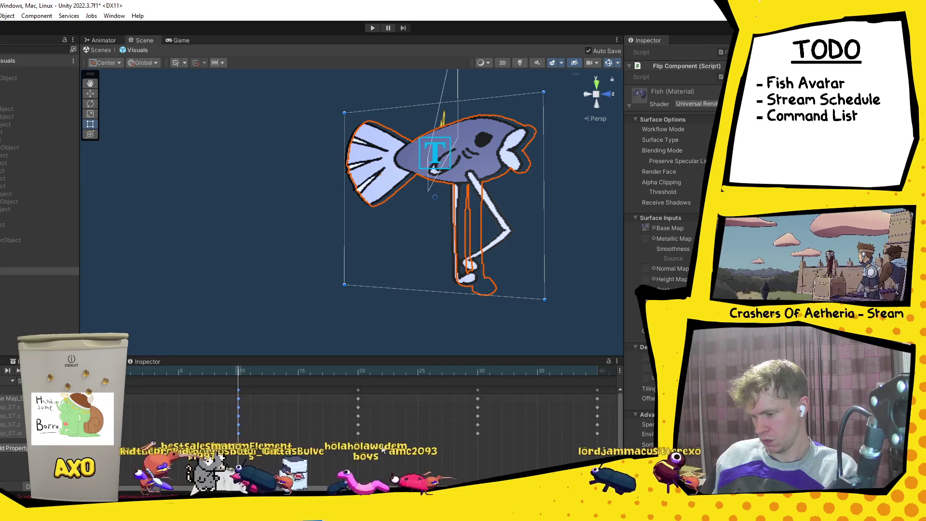
# Check the frame-20 and opening poses, return to frame 10, and turn on animation recording.
pyautogui.click(358, 390)
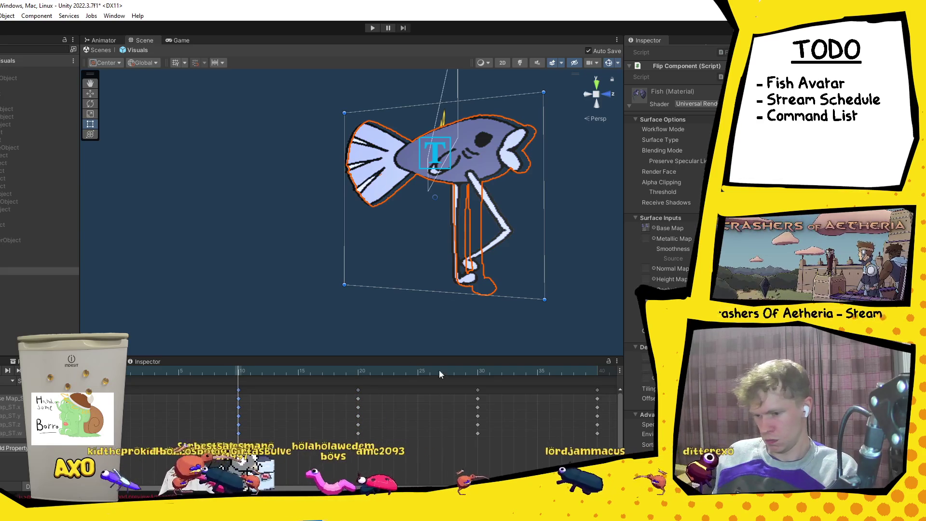
pyautogui.click(363, 373)
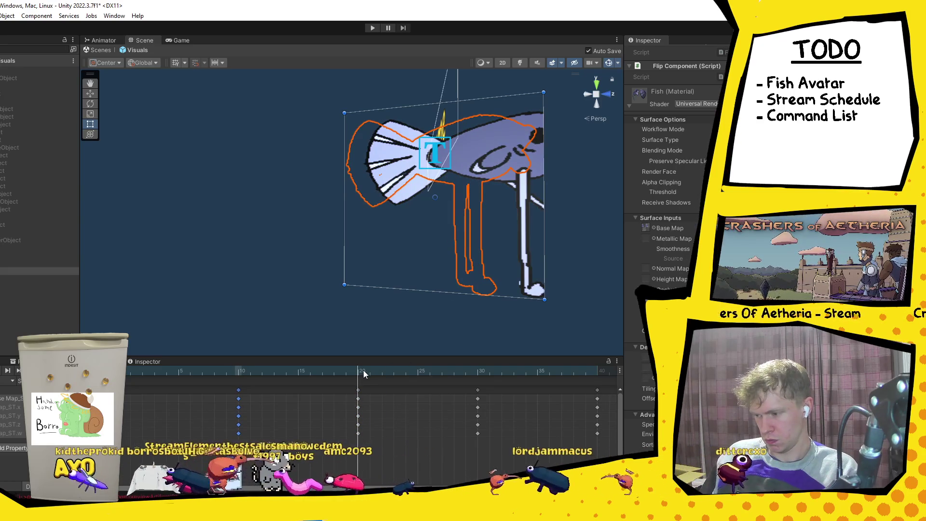
pyautogui.click(236, 389)
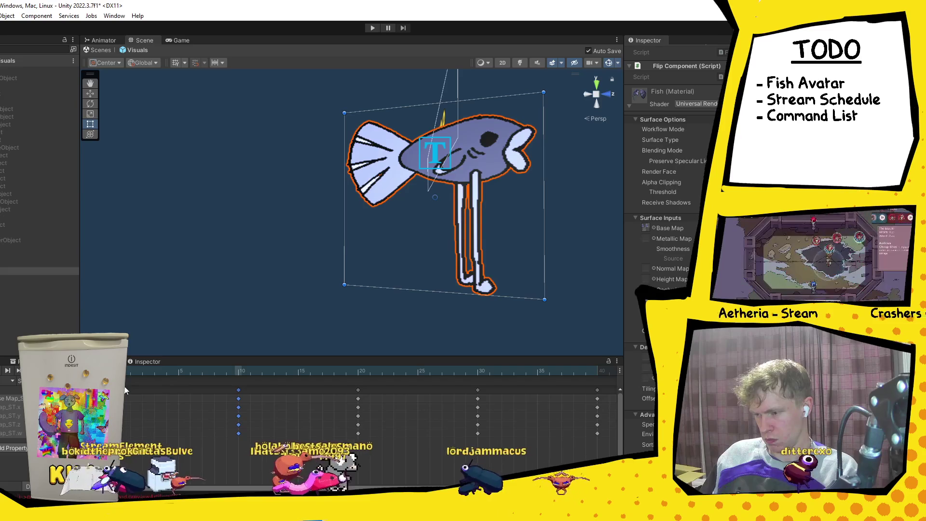
pyautogui.press('.')
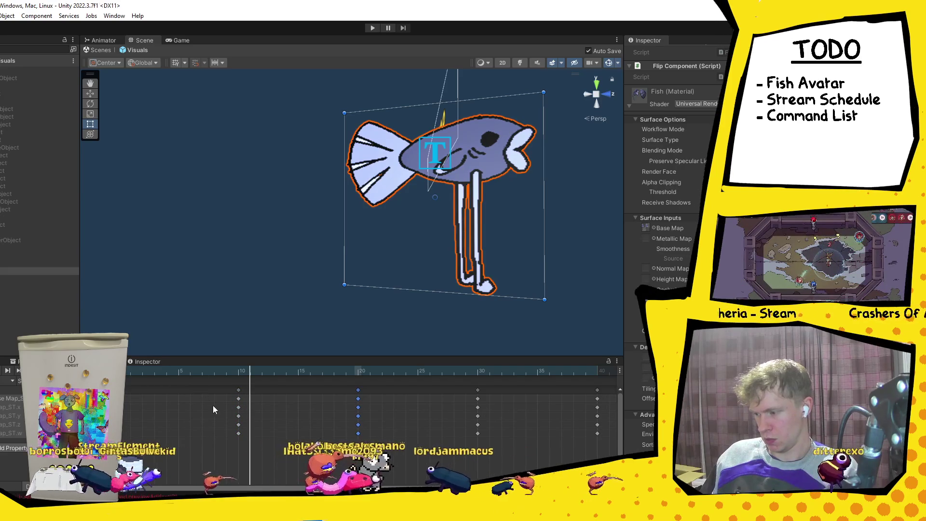
pyautogui.click(236, 372)
pyautogui.moveTo(236, 369); pyautogui.dragTo(122, 370)
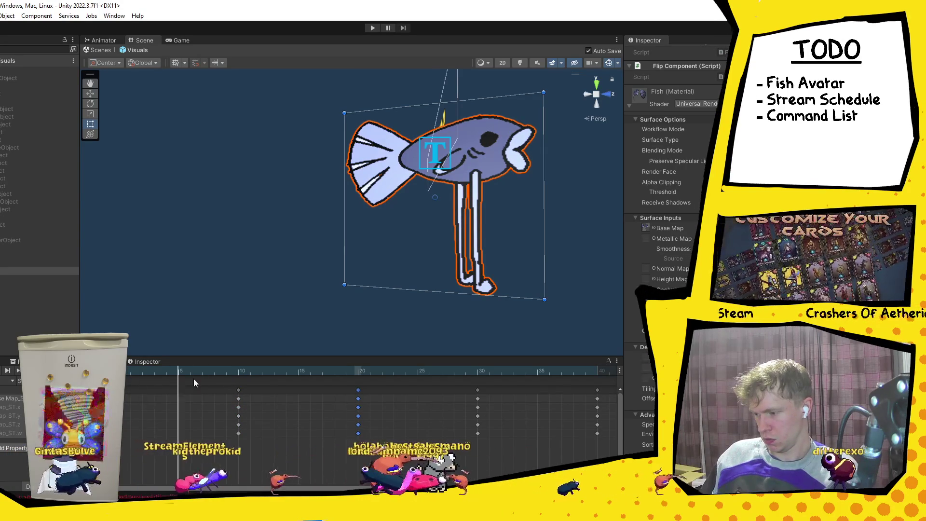
pyautogui.click(239, 380)
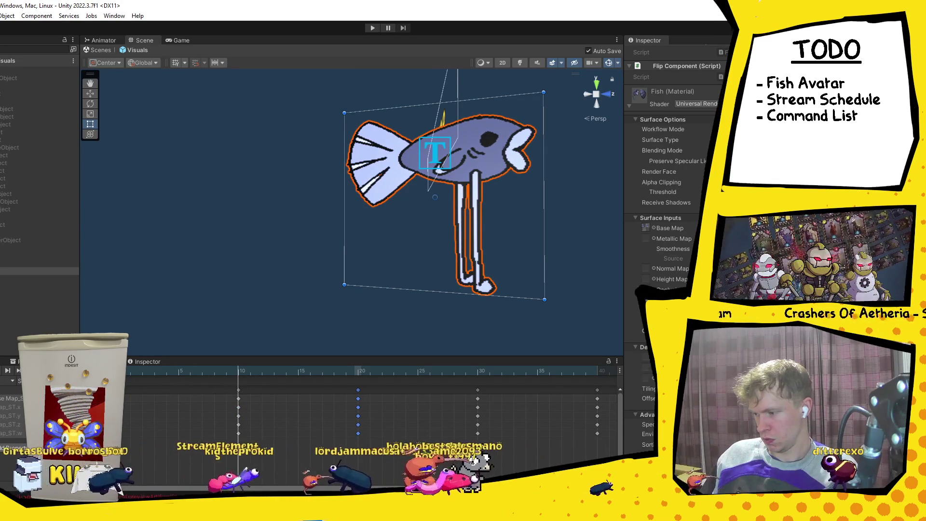
pyautogui.press('k')
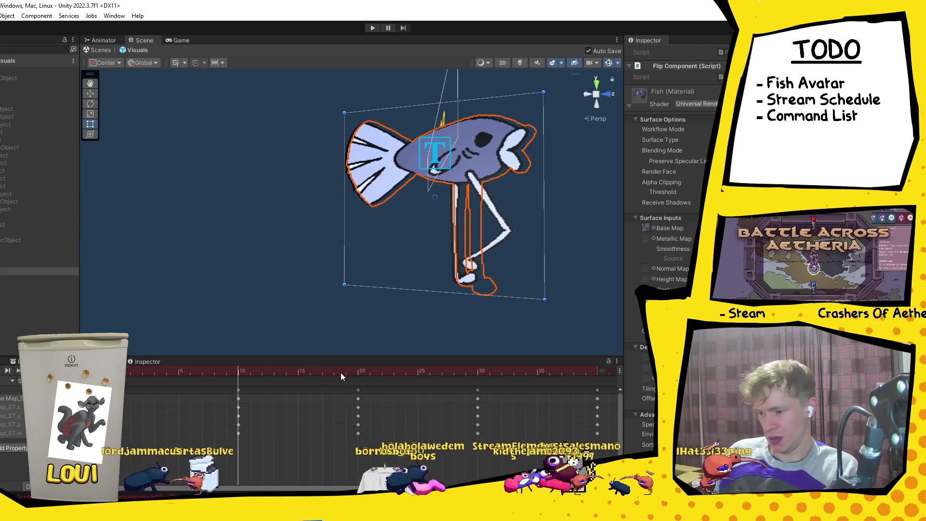
# Scrub the poses between frames 10 and 20, then paste the frame-20 keyframes onto frame 30.
pyautogui.click(362, 373)
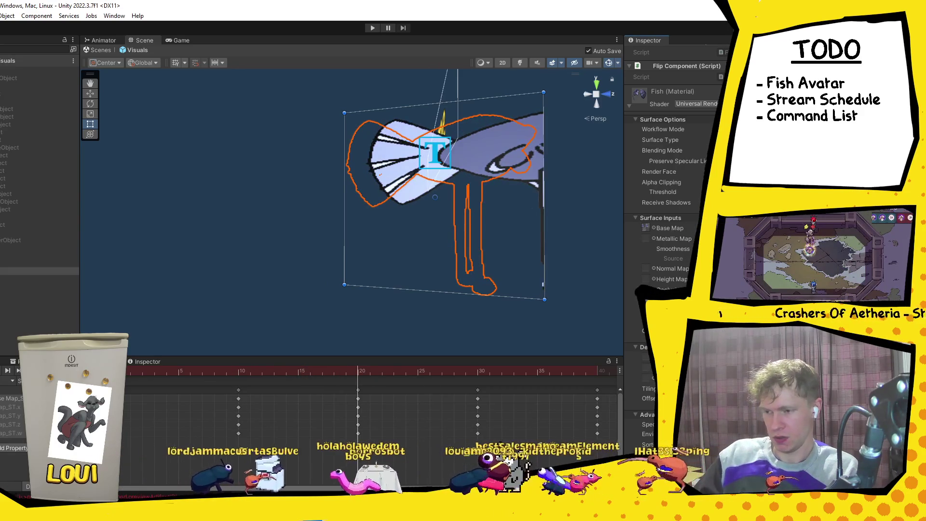
pyautogui.moveTo(249, 372)
pyautogui.mouseDown()
pyautogui.moveTo(240, 371)
pyautogui.moveTo(358, 381)
pyautogui.mouseUp()
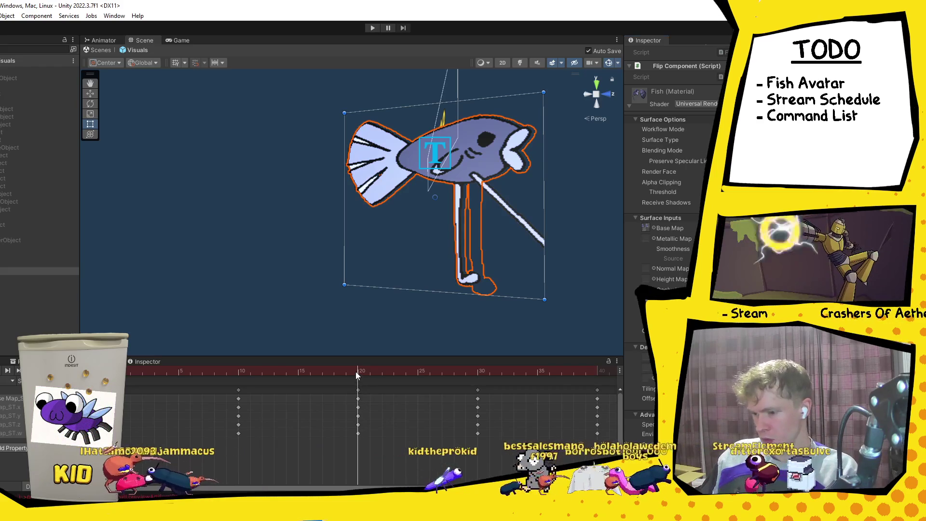
pyautogui.moveTo(356, 372); pyautogui.dragTo(324, 374)
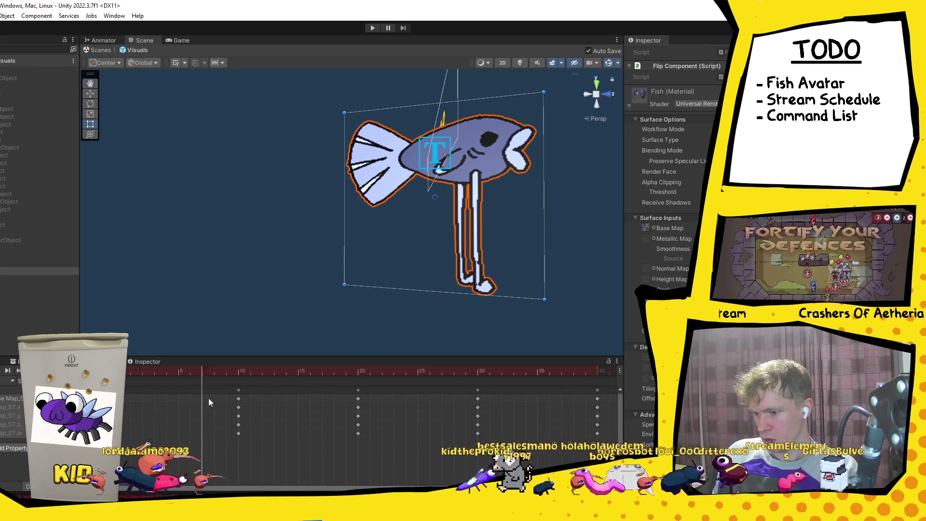
pyautogui.moveTo(348, 405)
pyautogui.mouseDown()
pyautogui.moveTo(428, 406)
pyautogui.moveTo(352, 405)
pyautogui.mouseUp()
pyautogui.moveTo(386, 445); pyautogui.dragTo(344, 386)
pyautogui.click(478, 371)
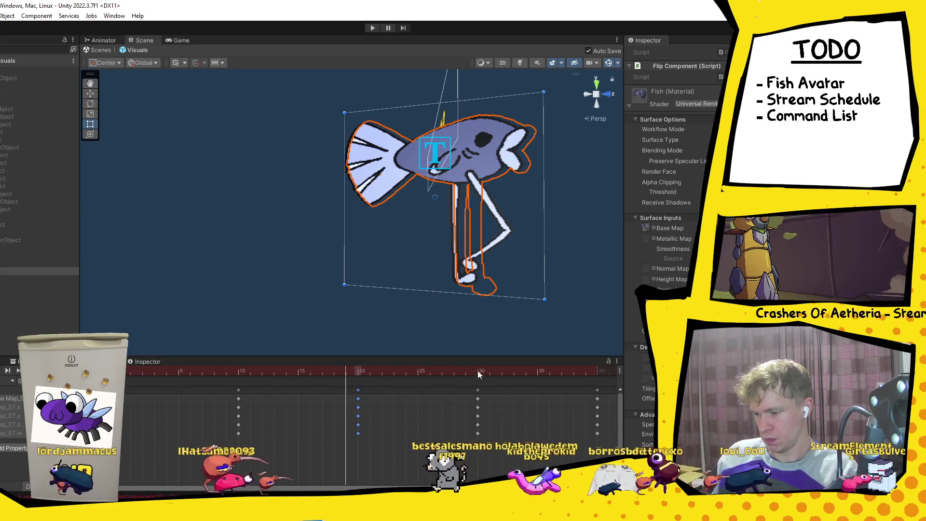
pyautogui.hotkey('ctrl', 'v')
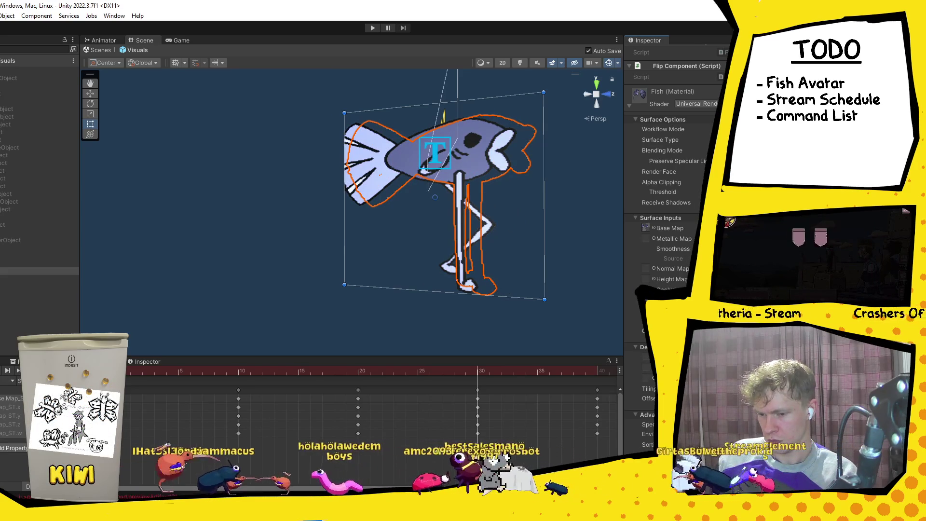
pyautogui.click(478, 390)
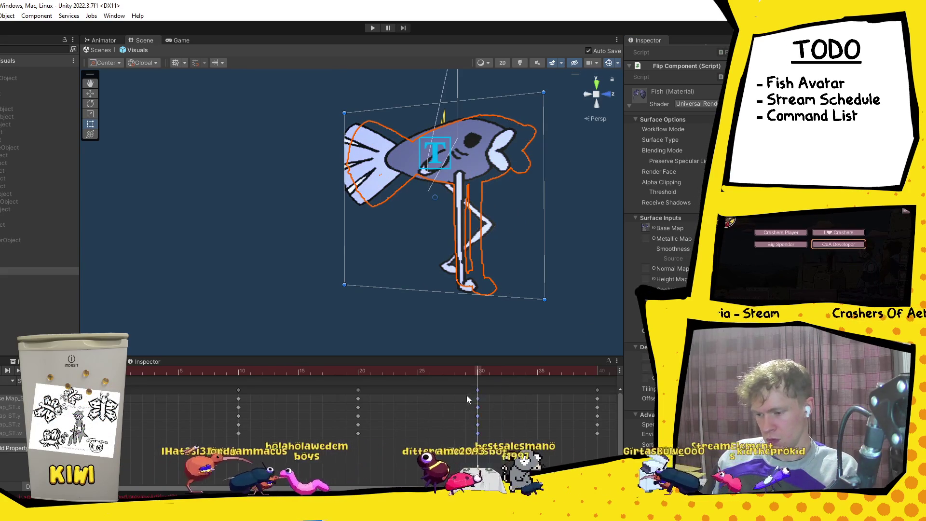
pyautogui.click(598, 389)
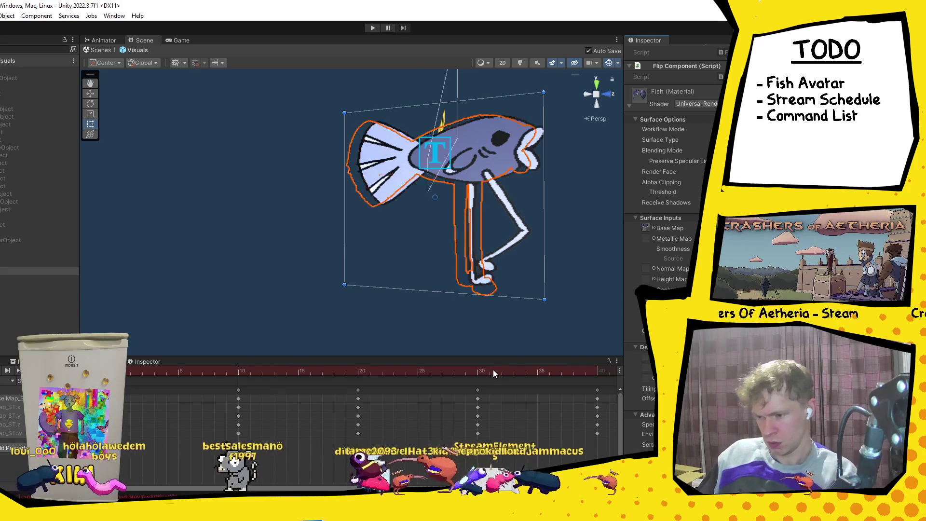
# Scrub the timeline and alternate between frames 20 and 30 to compare poses, ending on 30.
pyautogui.moveTo(236, 370)
pyautogui.mouseDown()
pyautogui.moveTo(225, 372)
pyautogui.moveTo(358, 377)
pyautogui.mouseUp()
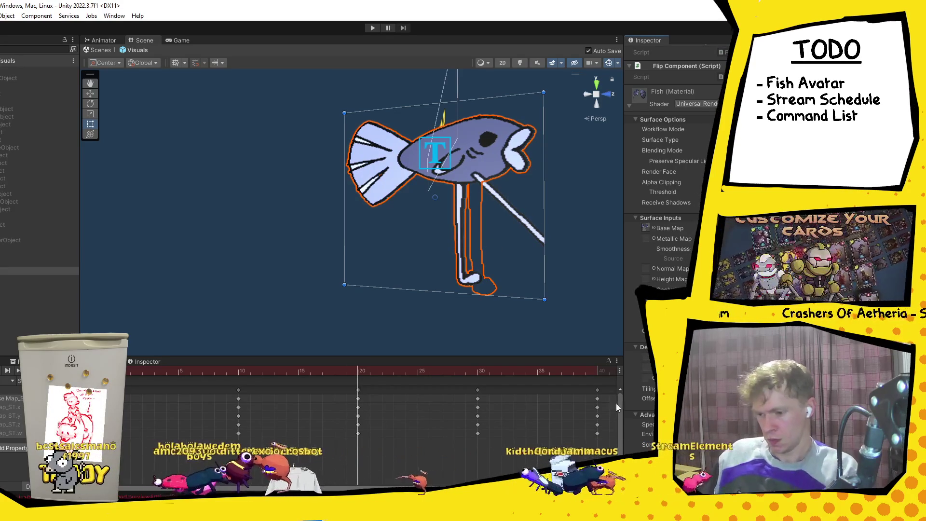
pyautogui.click(480, 372)
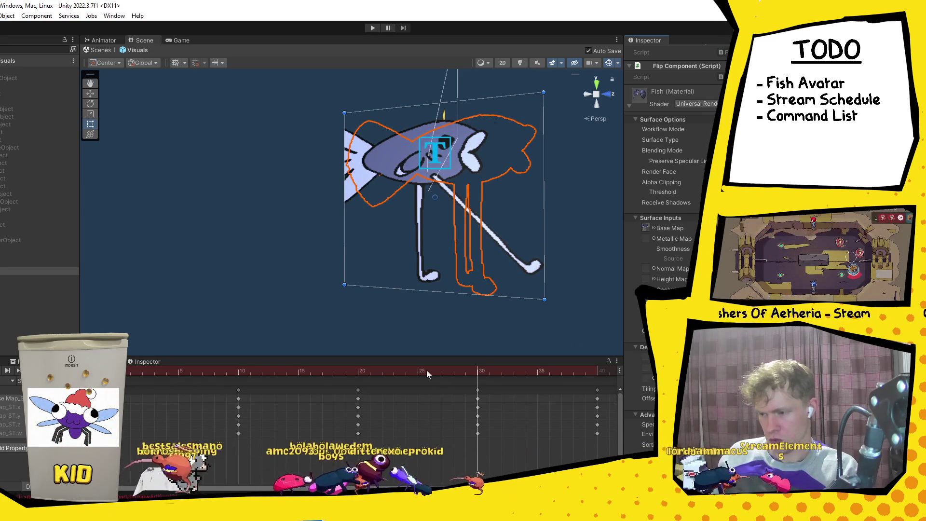
pyautogui.moveTo(410, 369)
pyautogui.mouseDown()
pyautogui.moveTo(207, 383)
pyautogui.moveTo(488, 371)
pyautogui.moveTo(463, 375)
pyautogui.moveTo(477, 381)
pyautogui.mouseUp()
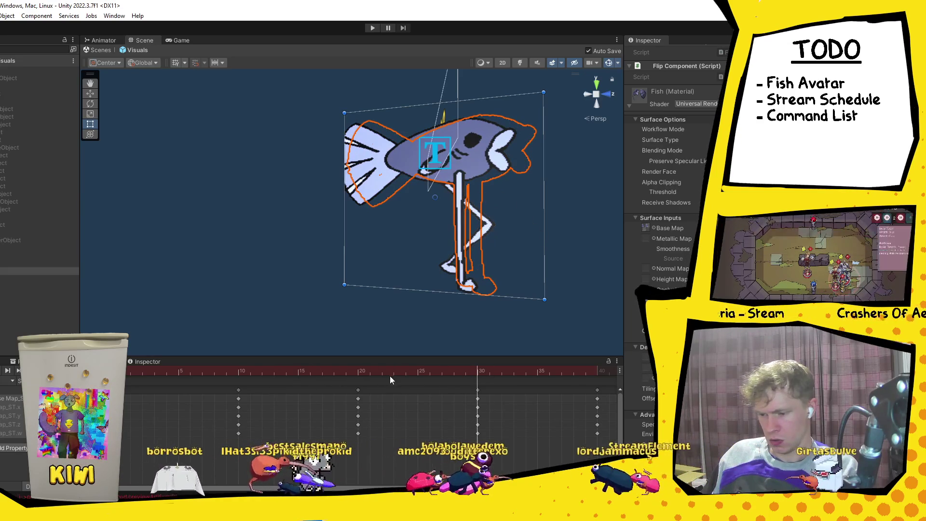
pyautogui.click(367, 372)
pyautogui.click(479, 380)
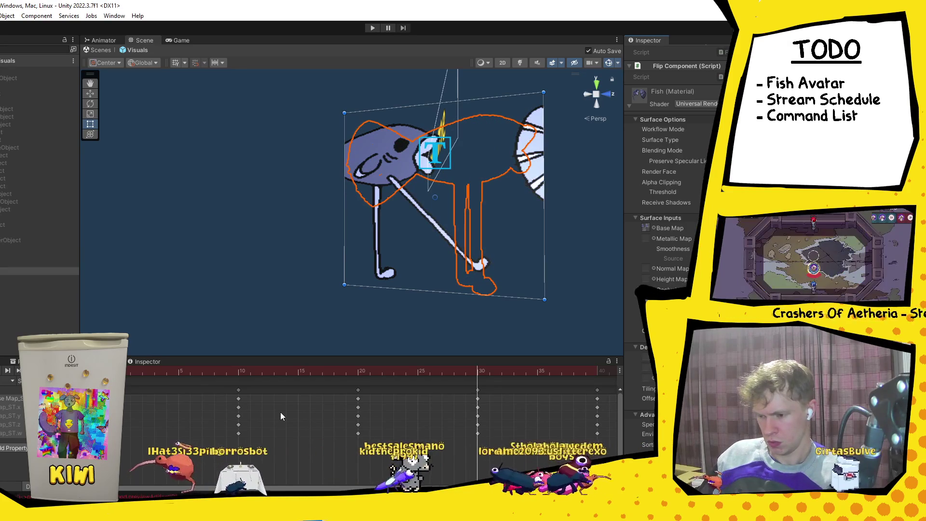
pyautogui.click(357, 370)
pyautogui.click(479, 371)
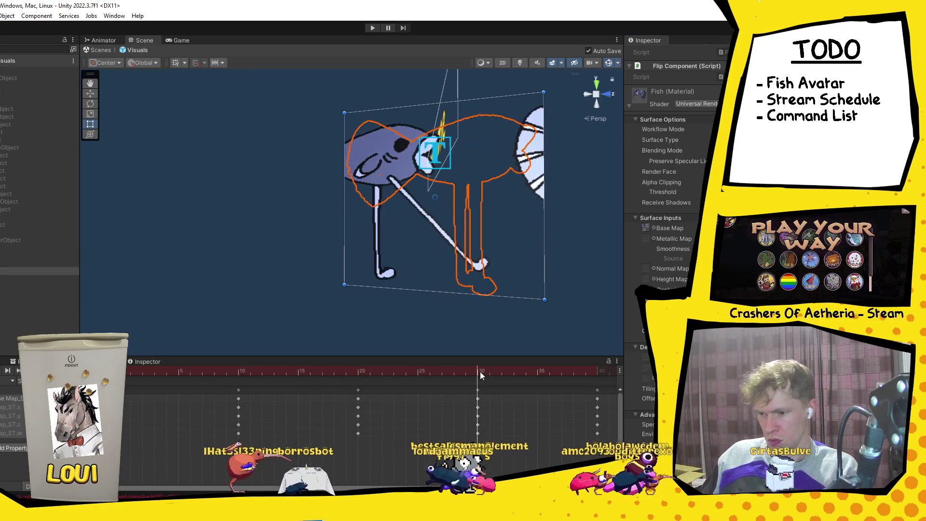
pyautogui.click(357, 371)
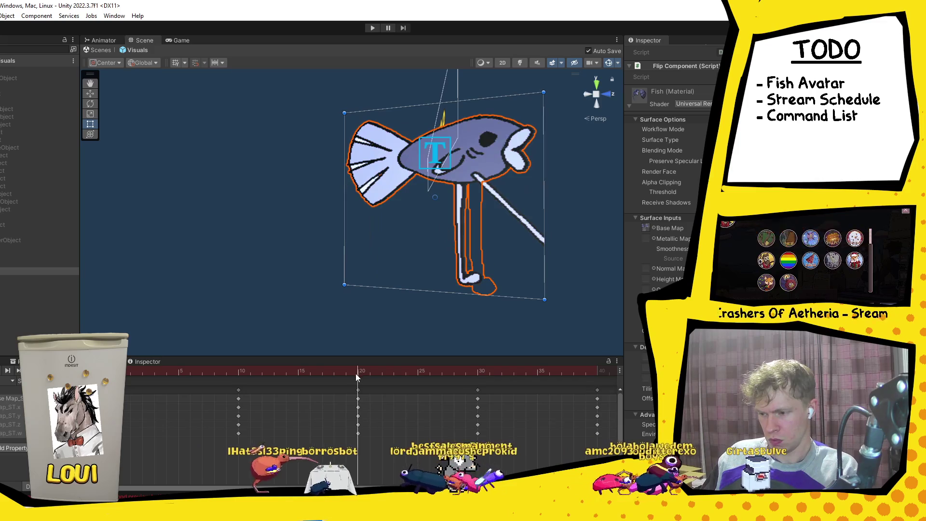
pyautogui.click(482, 369)
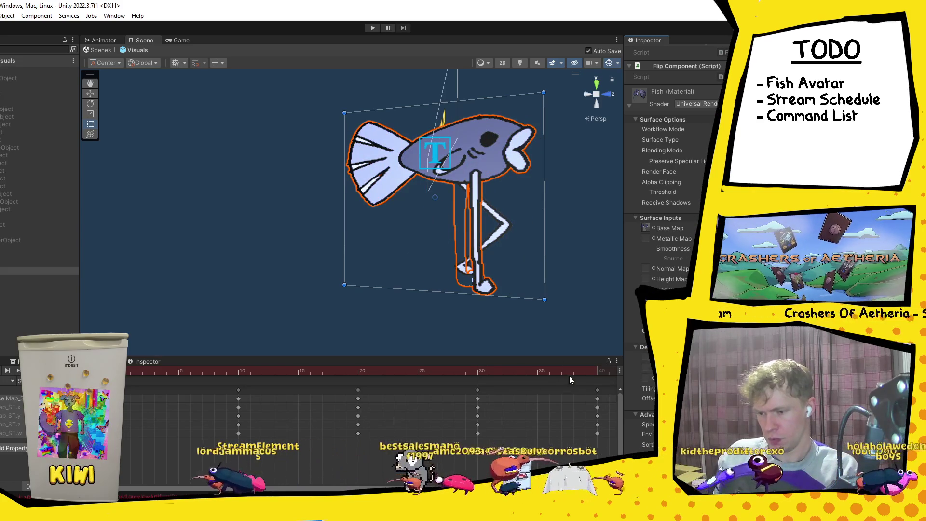
# Scrub the Animation playhead to frame 40 to see the fish's final pose.
pyautogui.moveTo(573, 376); pyautogui.dragTo(607, 376)
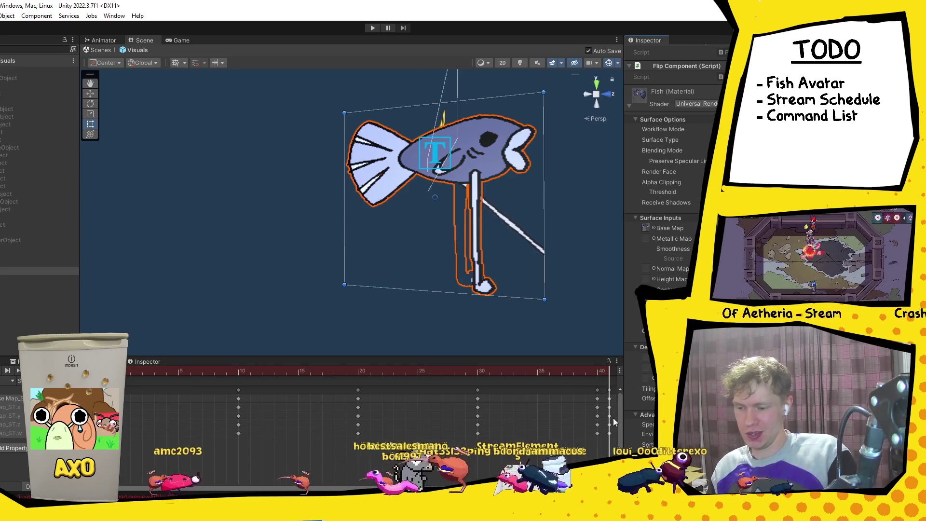
# Deselect the last-column keys, frame all keyframes in the dope sheet, and move the playhead to frame 50.
pyautogui.moveTo(606, 391)
pyautogui.mouseDown()
pyautogui.moveTo(610, 436)
pyautogui.moveTo(599, 429)
pyautogui.mouseUp()
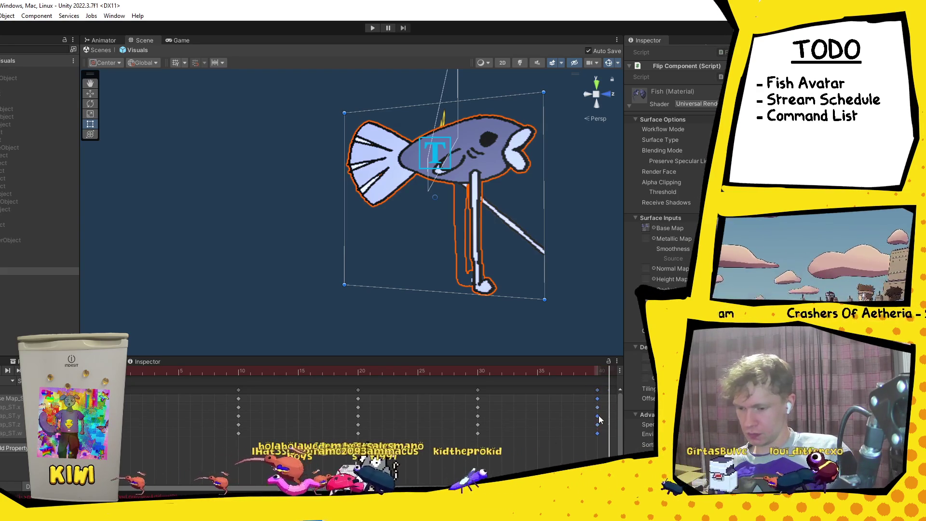
pyautogui.click(609, 429)
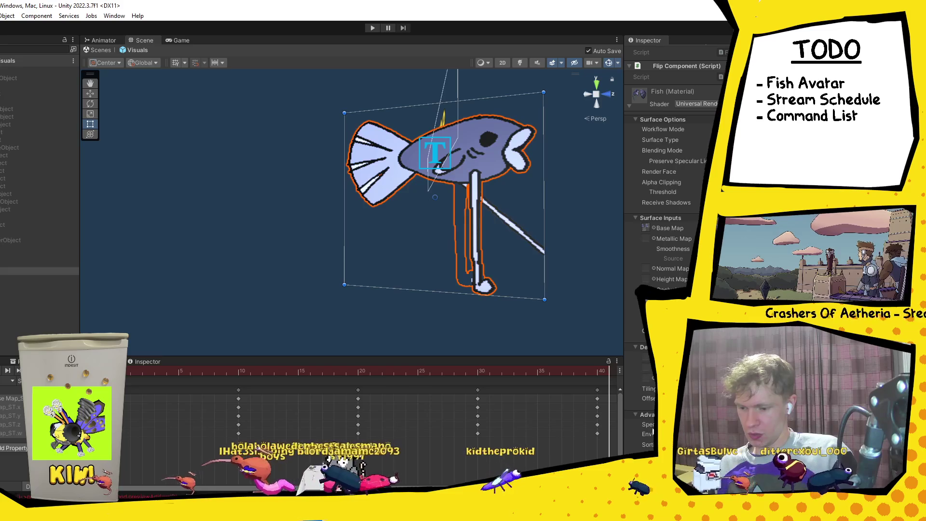
pyautogui.press('a')
pyautogui.press('Delete')
pyautogui.press('a')
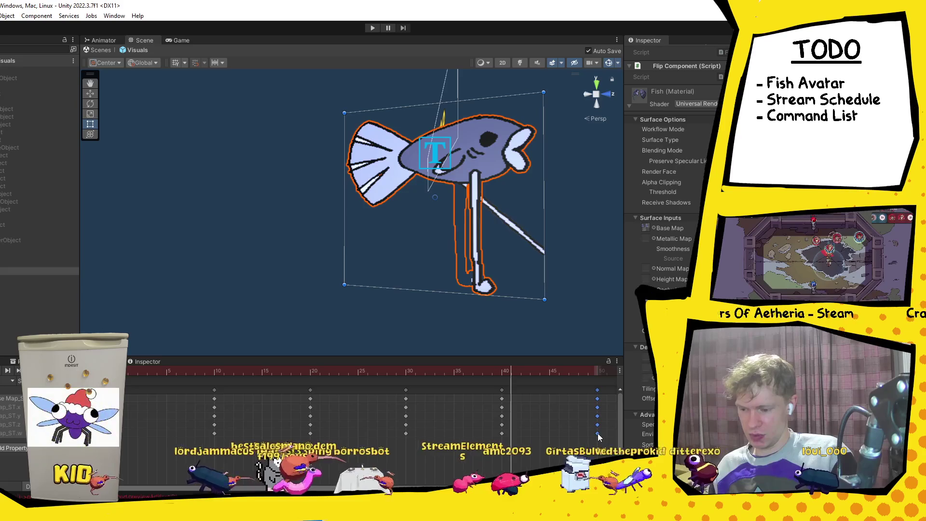
pyautogui.click(599, 370)
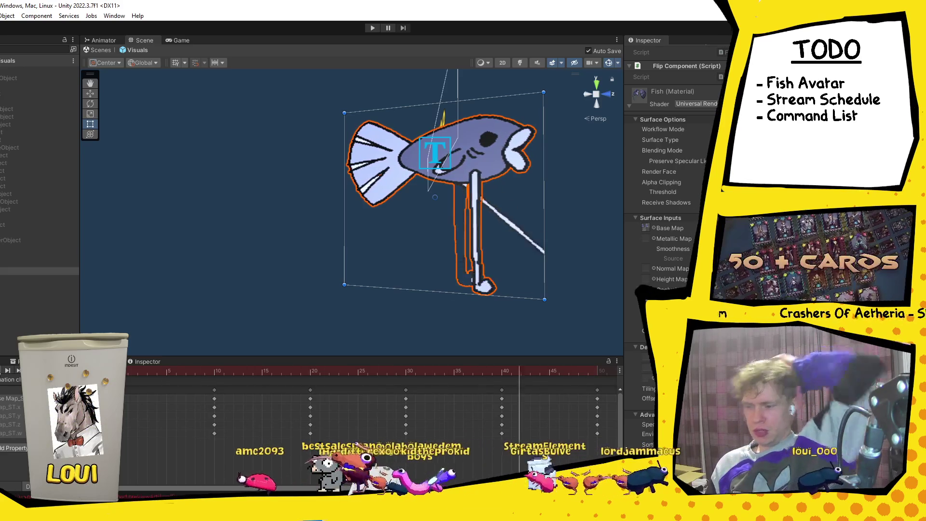
# Open File Explorer, then view the fish sprite sheets in the Discord direct-message chat.
pyautogui.press('super+e')
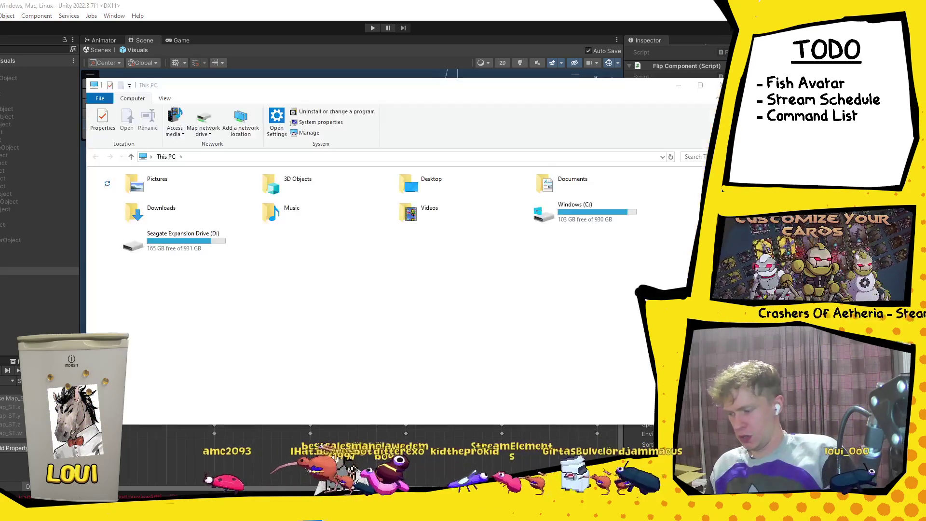
pyautogui.hotkey('alt', 'Tab')
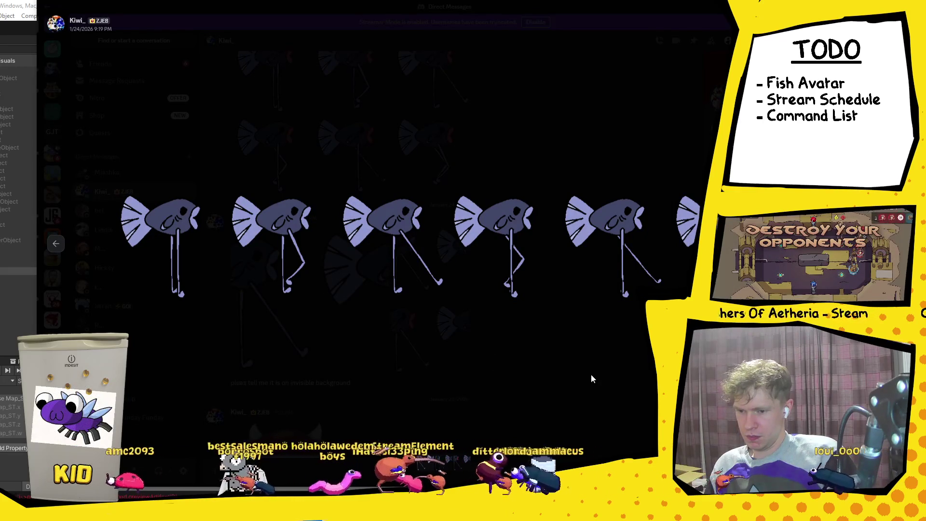
pyautogui.click(626, 400)
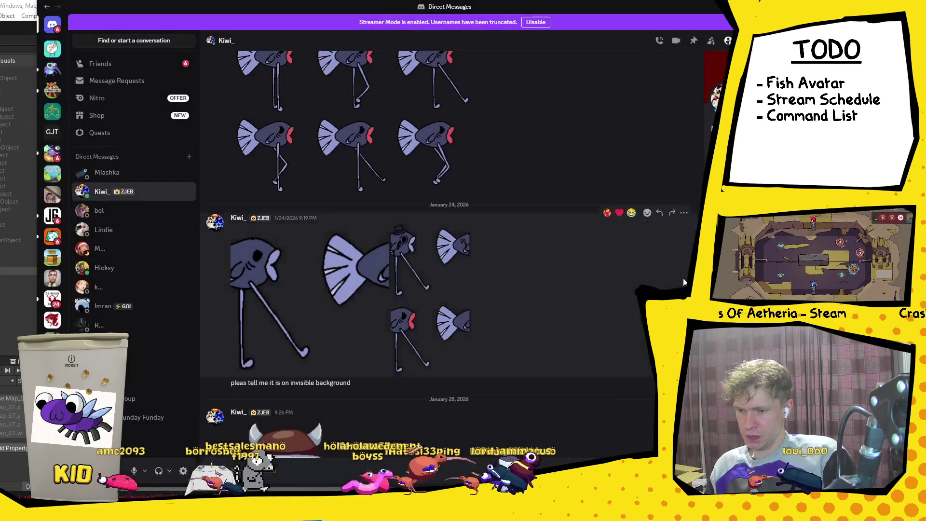
pyautogui.hotkey('alt', 'Tab')
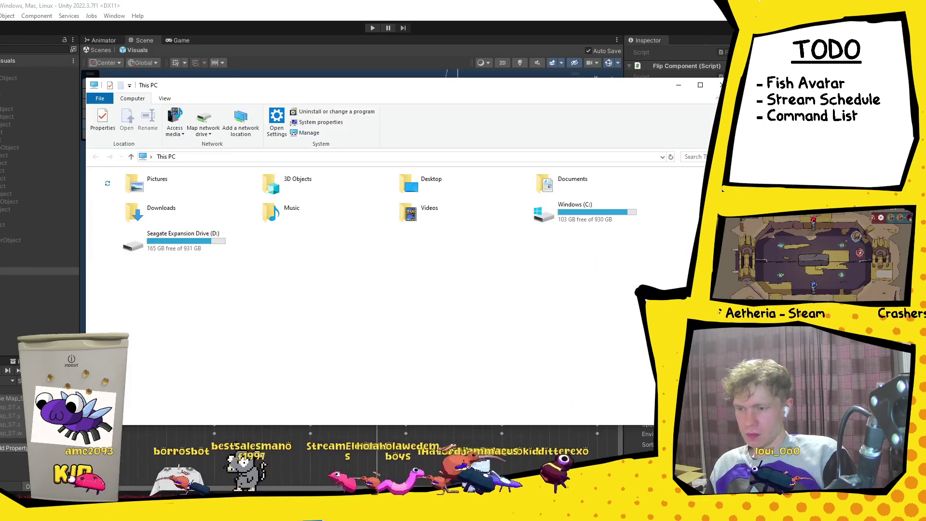
# Return to the Unity editor and scrub the fish clip to around frame 48.
pyautogui.hotkey('alt', 'Tab')
pyautogui.press('Tab')
pyautogui.moveTo(522, 370)
pyautogui.mouseDown()
pyautogui.moveTo(579, 370)
pyautogui.moveTo(128, 381)
pyautogui.moveTo(274, 390)
pyautogui.moveTo(615, 362)
pyautogui.moveTo(266, 397)
pyautogui.moveTo(141, 400)
pyautogui.mouseUp()
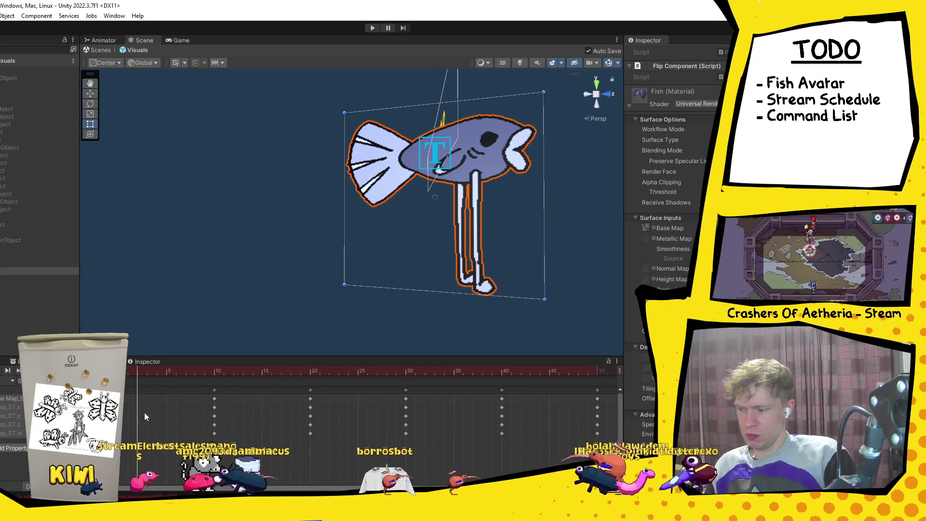
# Delete the frame-50 and frame-40 keyframes, play the shortened clip, and clear the key selection.
pyautogui.moveTo(609, 420); pyautogui.dragTo(590, 383)
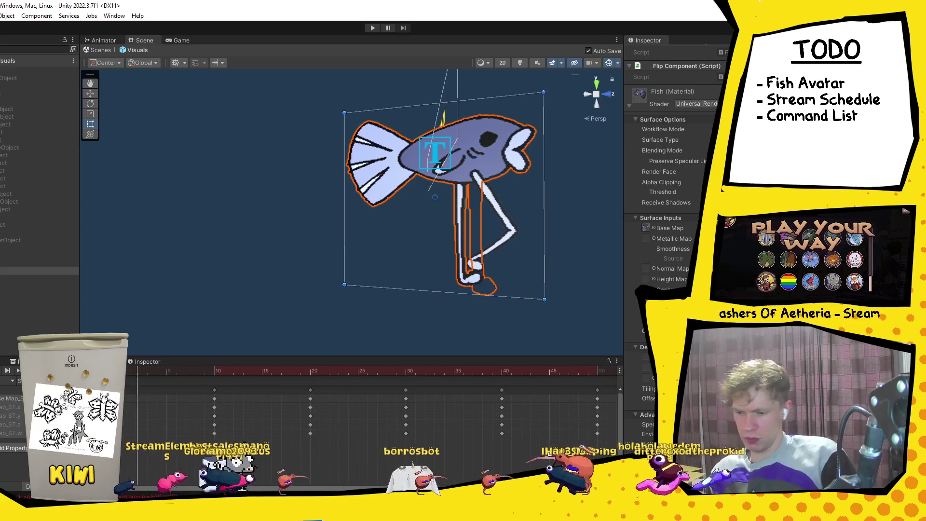
pyautogui.press('Delete')
pyautogui.moveTo(572, 436); pyautogui.dragTo(203, 392)
pyautogui.hotkey('ctrl', 'z')
pyautogui.press('space')
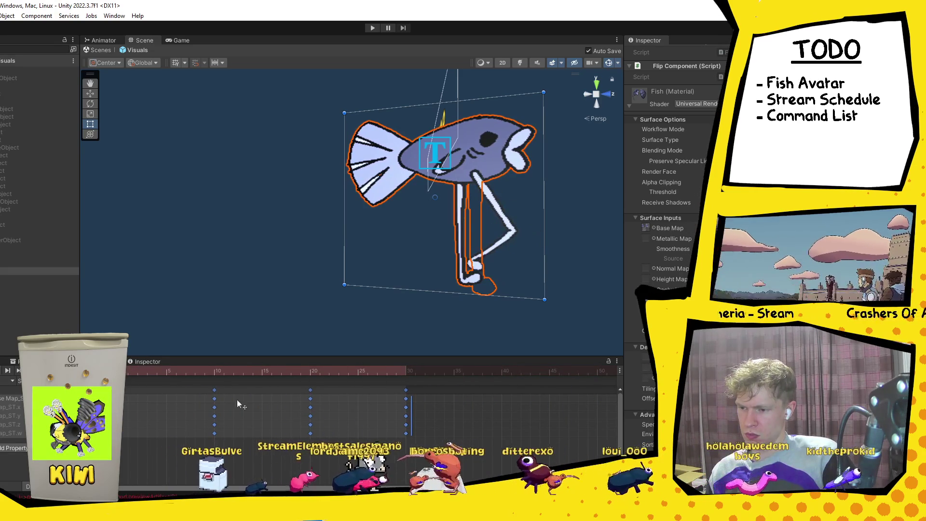
pyautogui.click(443, 439)
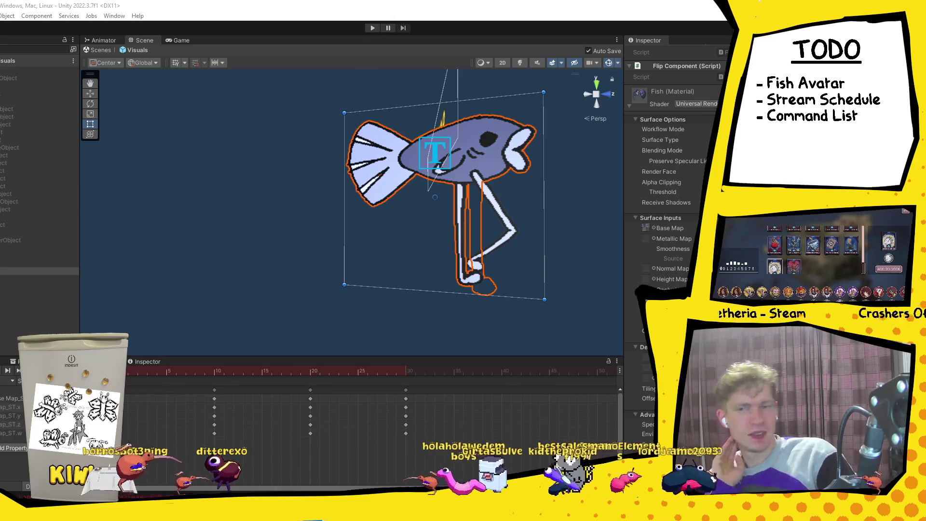
pyautogui.hotkey('alt', 'Tab')
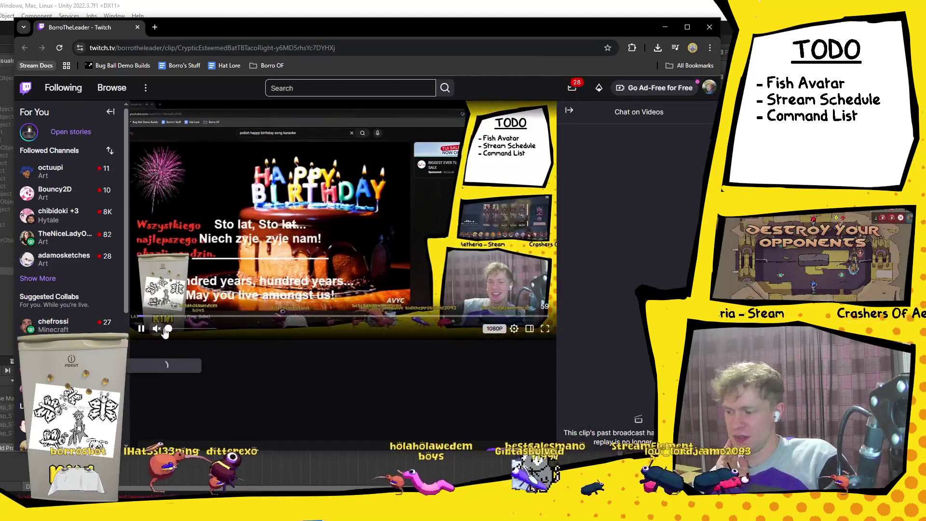
# Watch the Twitch birthday-song clip with sound in full screen, then exit full screen.
pyautogui.click(194, 330)
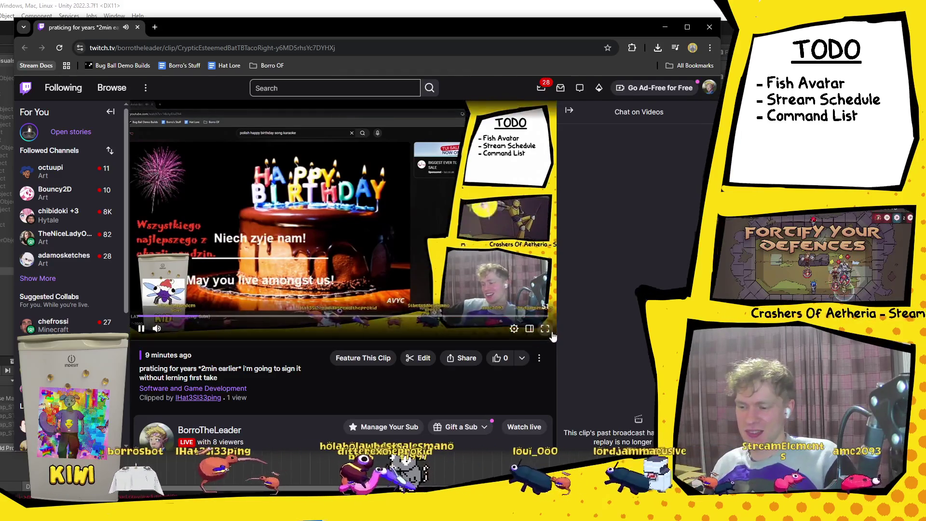
pyautogui.press('f')
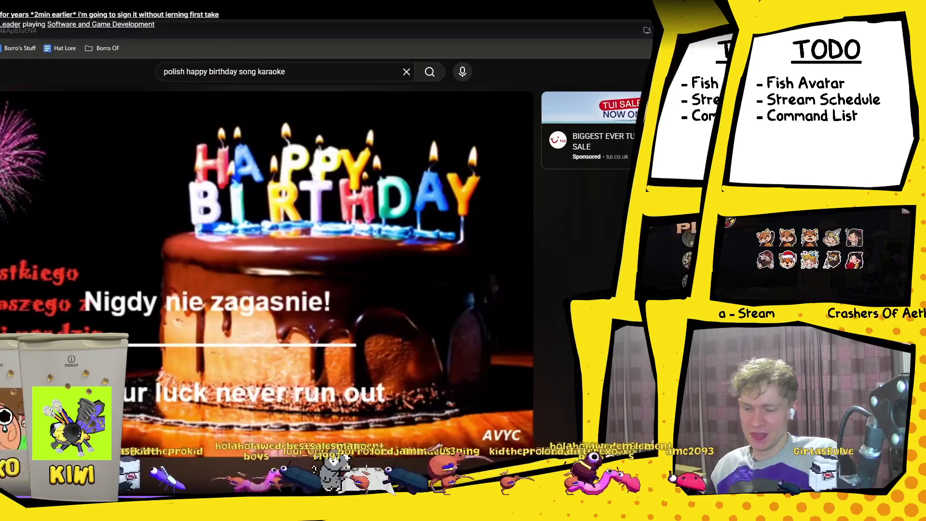
pyautogui.press('Escape')
# Move the Chrome window up and left, widen it, and return to Unity.
pyautogui.moveTo(489, 36); pyautogui.dragTo(465, 26)
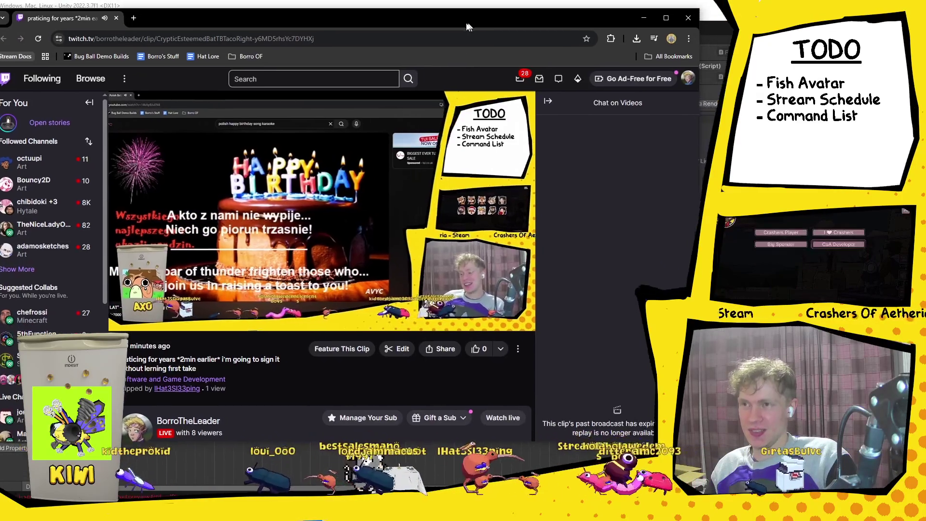
pyautogui.moveTo(697, 242); pyautogui.dragTo(823, 241)
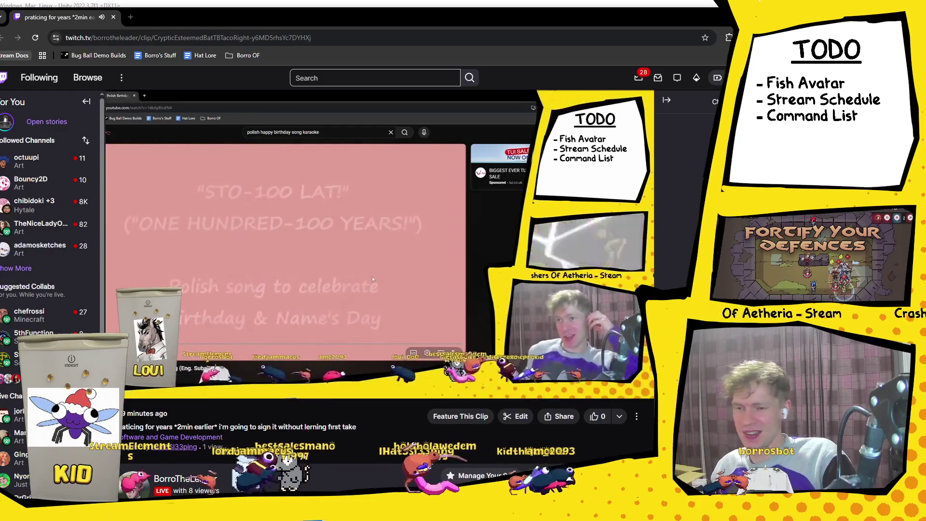
pyautogui.hotkey('alt', 'Tab')
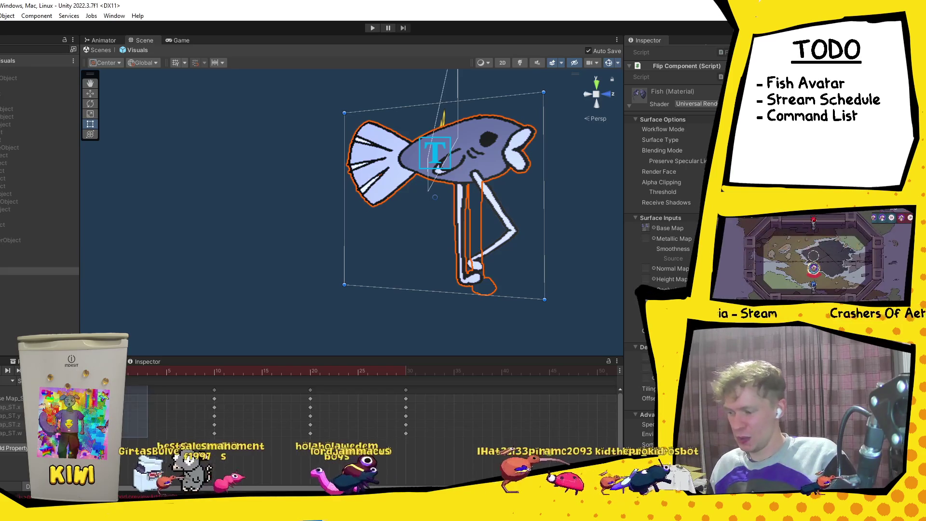
# Add a keyframe at frame 39 of the fish clip and select the frame-30 and frame-39 keys.
pyautogui.click(493, 374)
pyautogui.hotkey('ctrl', 'v')
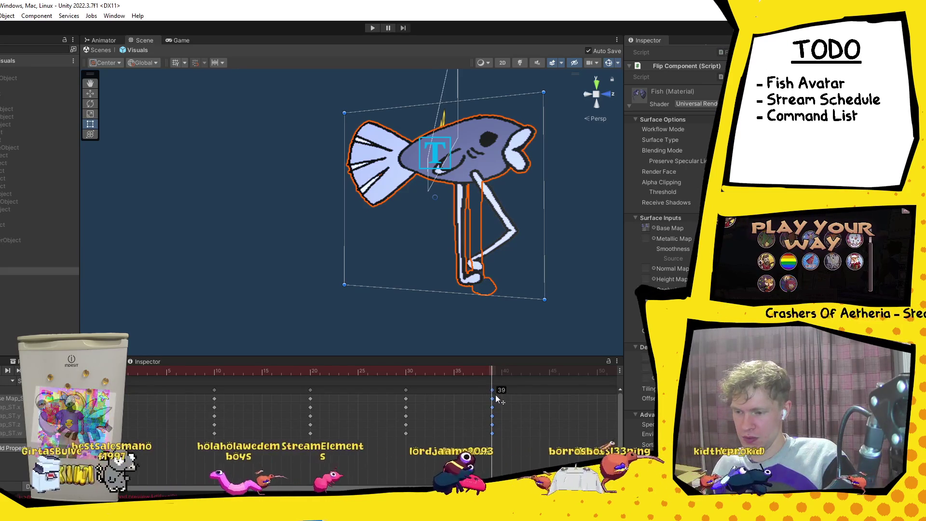
pyautogui.click(406, 390)
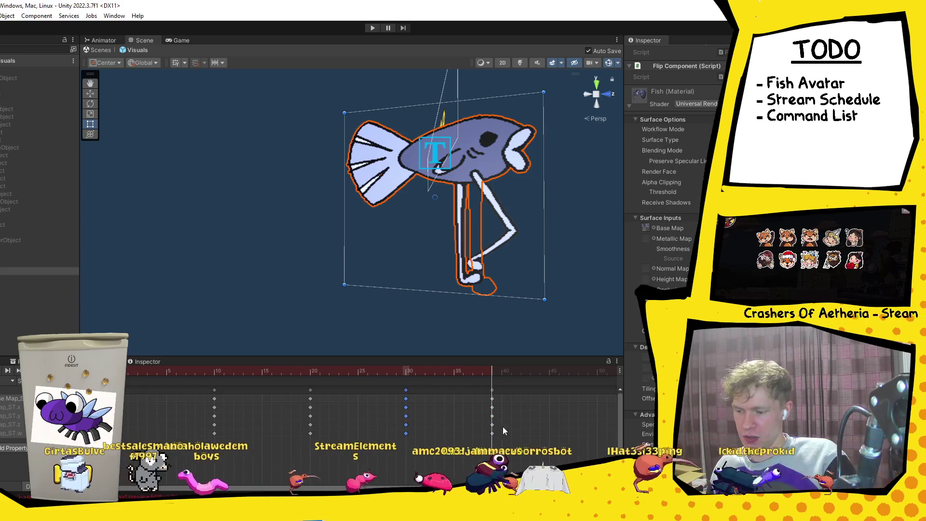
pyautogui.click(492, 390)
# Scrub the timeline and jump to frames 30, 20 and 10 to review the walk poses.
pyautogui.moveTo(494, 372)
pyautogui.mouseDown()
pyautogui.moveTo(193, 369)
pyautogui.moveTo(344, 370)
pyautogui.moveTo(207, 370)
pyautogui.mouseUp()
pyautogui.click(277, 373)
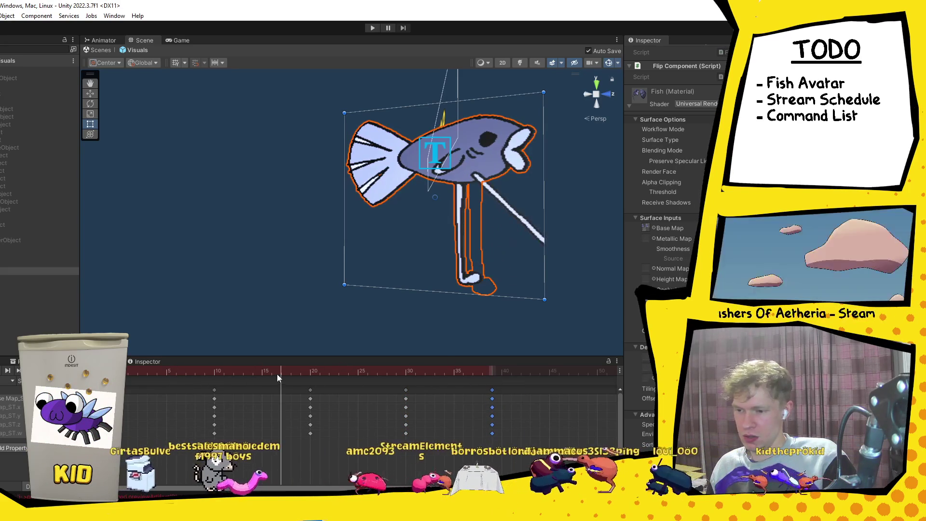
pyautogui.moveTo(281, 371)
pyautogui.mouseDown()
pyautogui.moveTo(173, 375)
pyautogui.moveTo(311, 369)
pyautogui.moveTo(213, 369)
pyautogui.moveTo(431, 381)
pyautogui.moveTo(254, 387)
pyautogui.moveTo(392, 396)
pyautogui.moveTo(504, 387)
pyautogui.mouseUp()
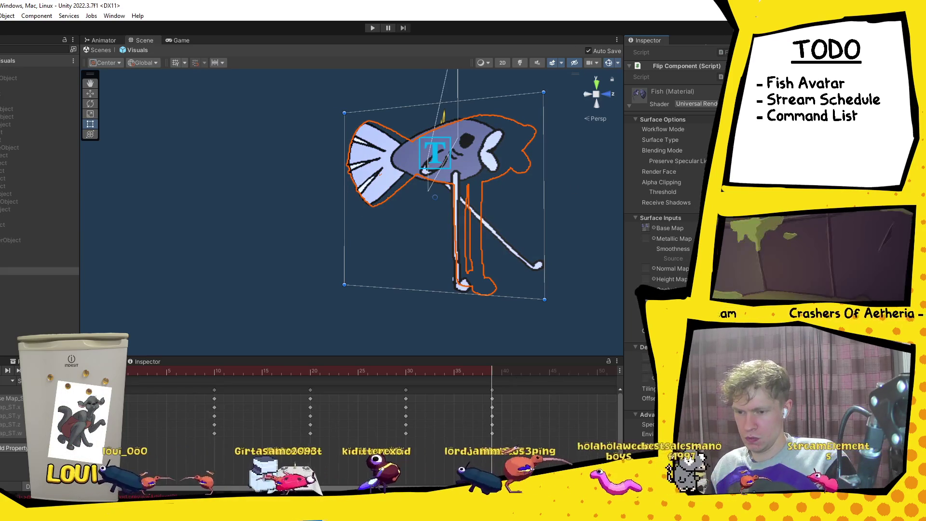
pyautogui.click(407, 372)
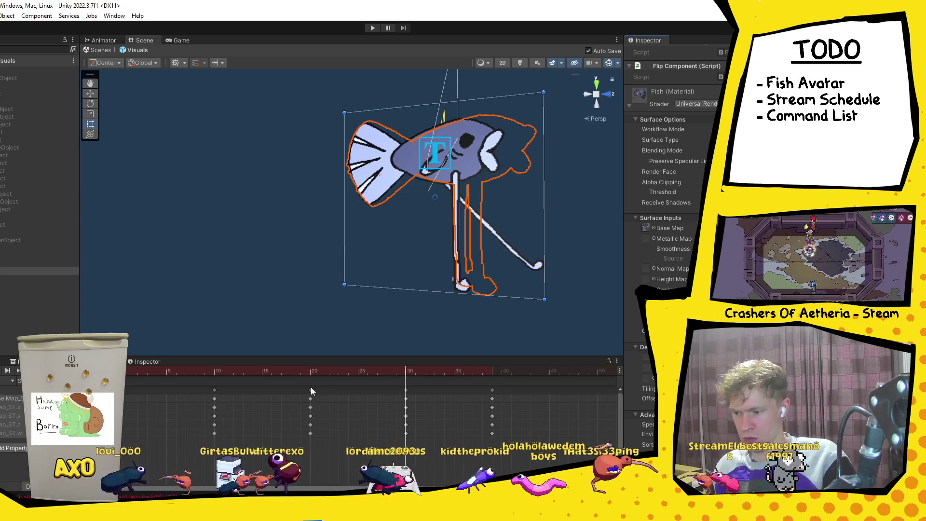
pyautogui.click(312, 372)
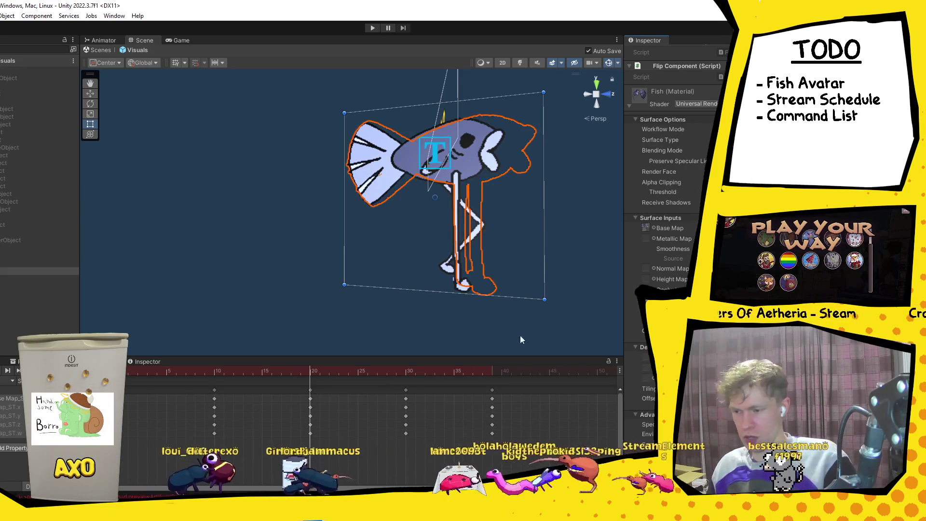
pyautogui.click(215, 372)
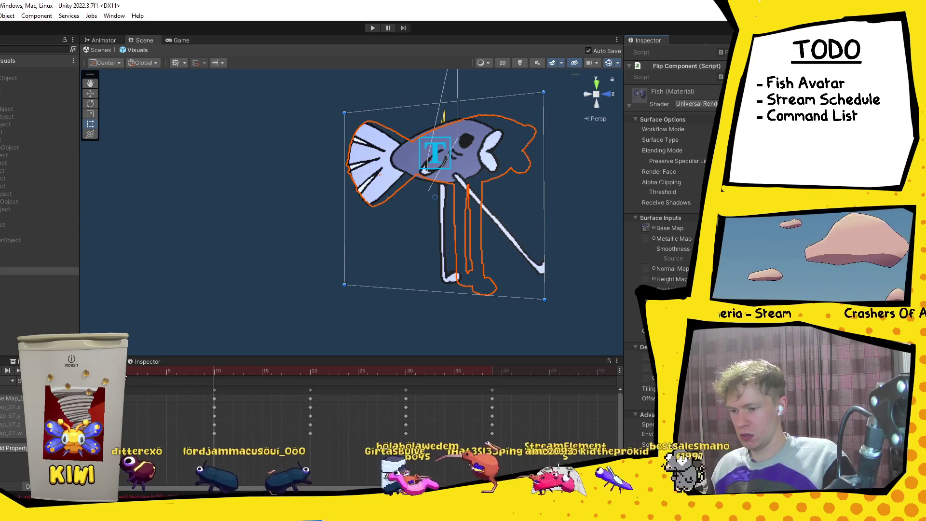
pyautogui.moveTo(283, 371); pyautogui.dragTo(502, 381)
pyautogui.moveTo(421, 370)
pyautogui.mouseDown()
pyautogui.moveTo(332, 361)
pyautogui.moveTo(473, 369)
pyautogui.moveTo(380, 360)
pyautogui.mouseUp()
pyautogui.moveTo(308, 367)
pyautogui.mouseDown()
pyautogui.moveTo(202, 367)
pyautogui.moveTo(253, 372)
pyautogui.mouseUp()
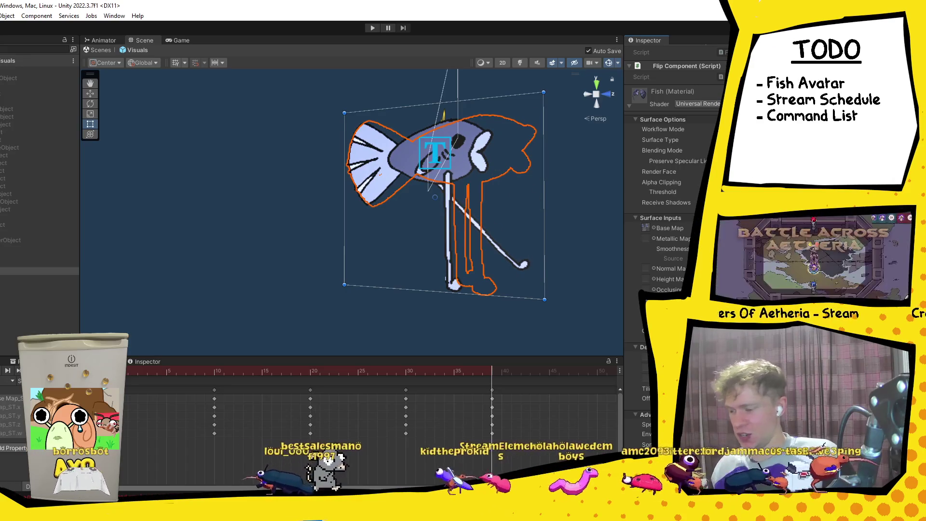
# View the fish quad's Transform in the Inspector, redock the panel, and scrub the timeline.
pyautogui.click(140, 362)
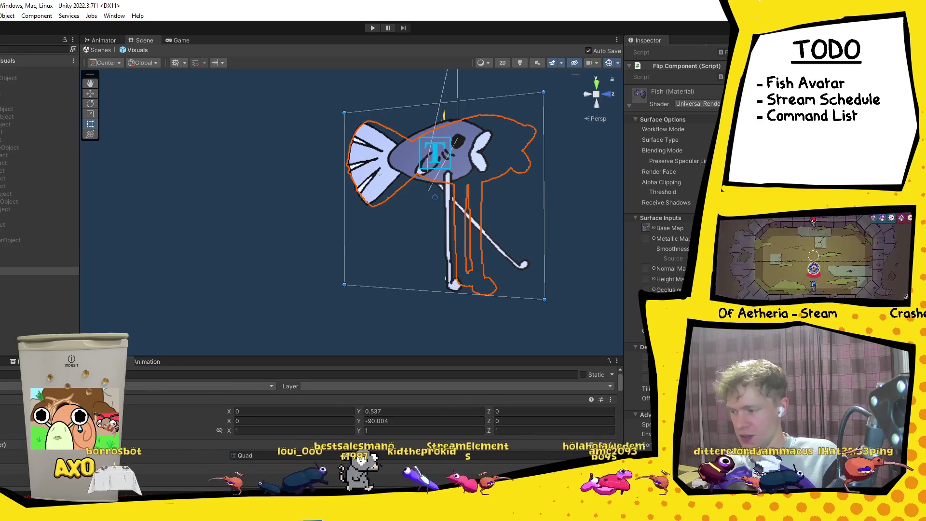
pyautogui.moveTo(39, 362); pyautogui.dragTo(128, 364)
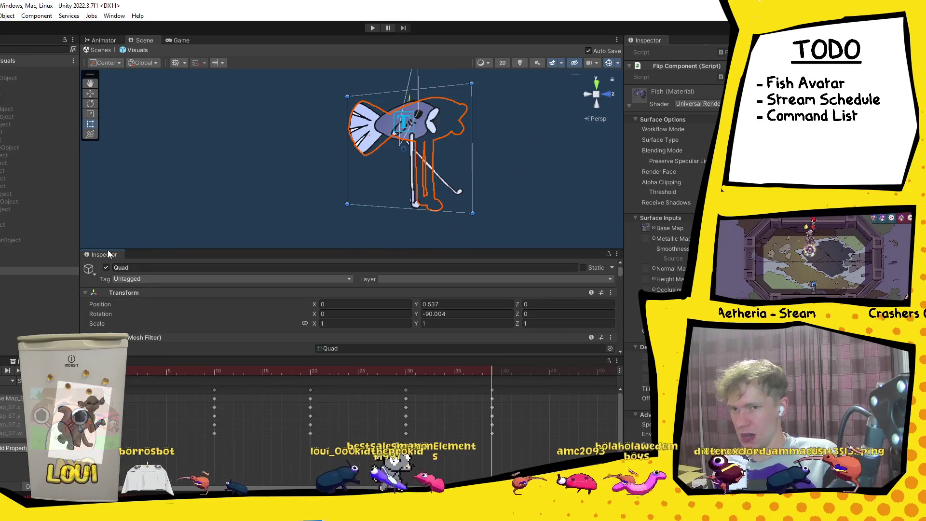
pyautogui.moveTo(97, 253)
pyautogui.mouseDown()
pyautogui.moveTo(165, 348)
pyautogui.moveTo(141, 367)
pyautogui.mouseUp()
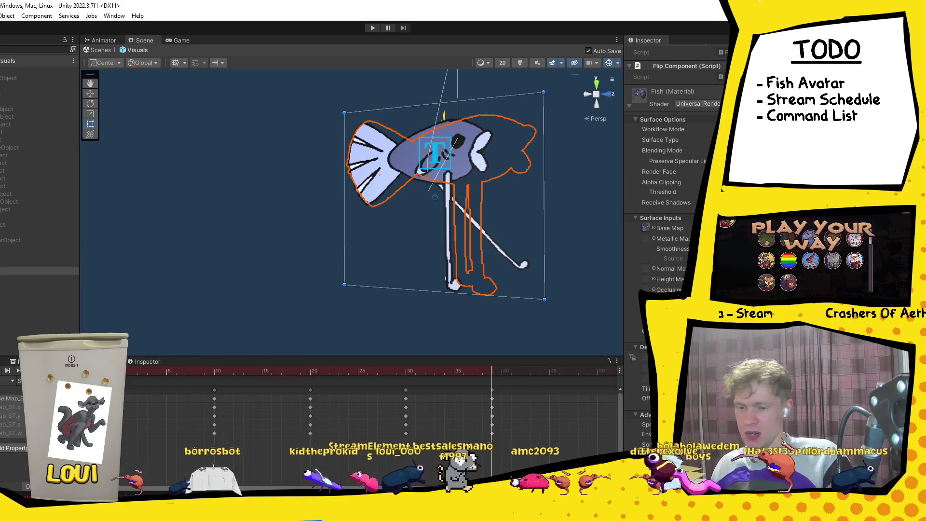
pyautogui.moveTo(159, 370); pyautogui.dragTo(130, 370)
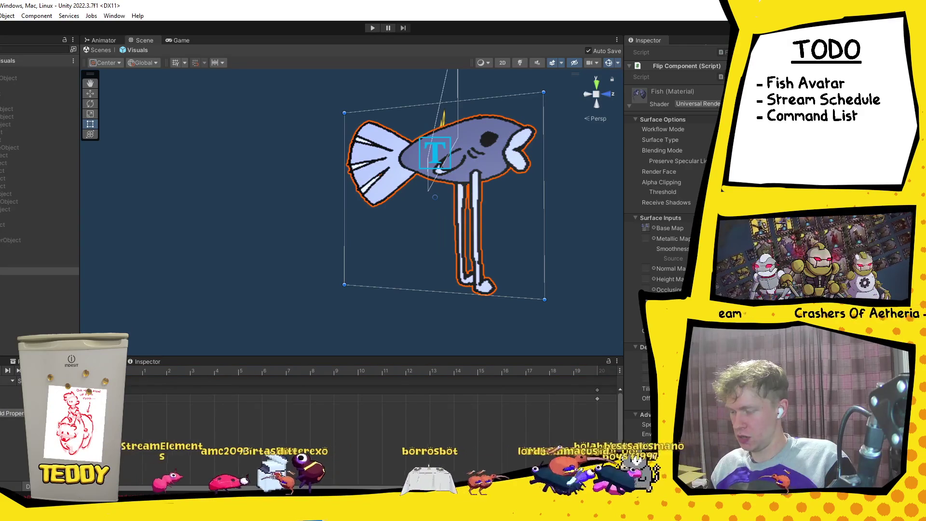
# Add the Fish material's Base Map_ST tiling and offset properties to the fish clip.
pyautogui.moveTo(145, 370)
pyautogui.mouseDown()
pyautogui.moveTo(512, 369)
pyautogui.moveTo(130, 386)
pyautogui.moveTo(291, 366)
pyautogui.moveTo(586, 368)
pyautogui.moveTo(239, 360)
pyautogui.moveTo(437, 354)
pyautogui.moveTo(566, 331)
pyautogui.moveTo(179, 337)
pyautogui.moveTo(593, 284)
pyautogui.mouseUp()
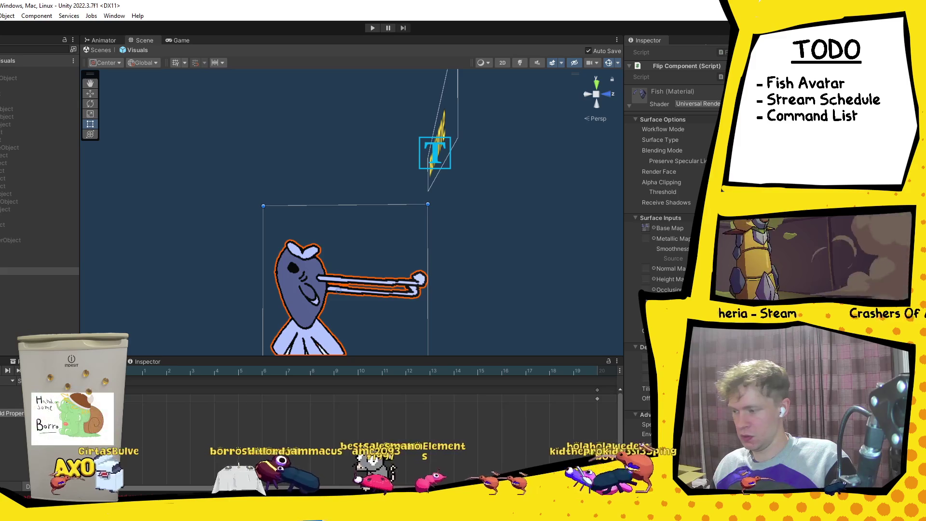
pyautogui.click(12, 413)
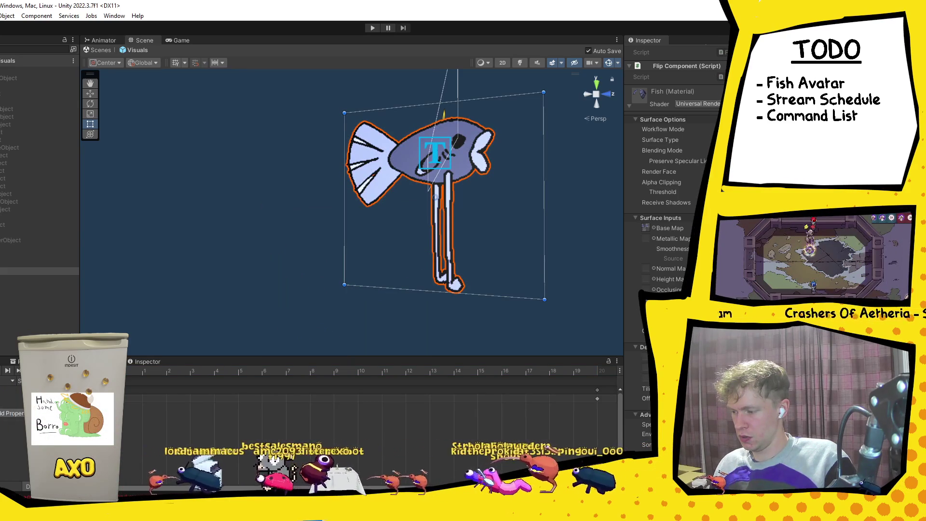
pyautogui.press('Return')
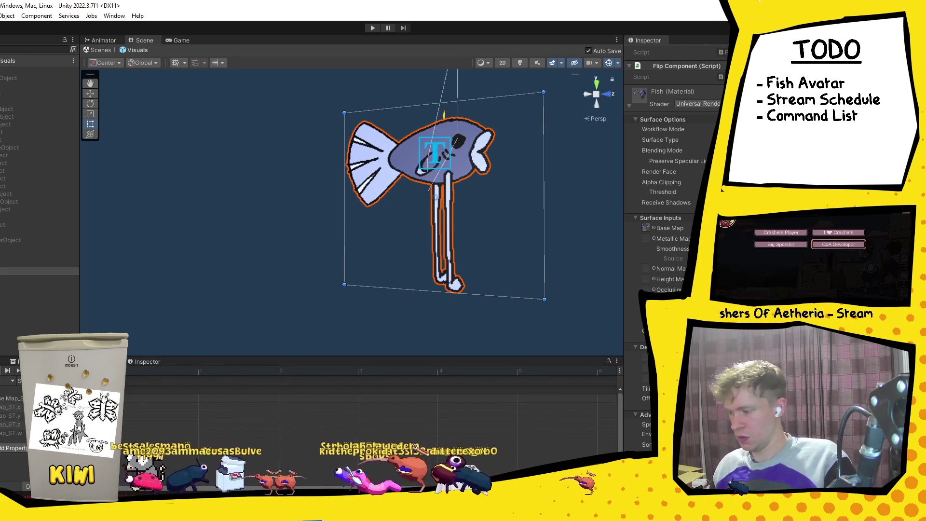
# Expand the Base Map_ST rows to check their keyframes, then select and deselect the Quad.
pyautogui.click(147, 410)
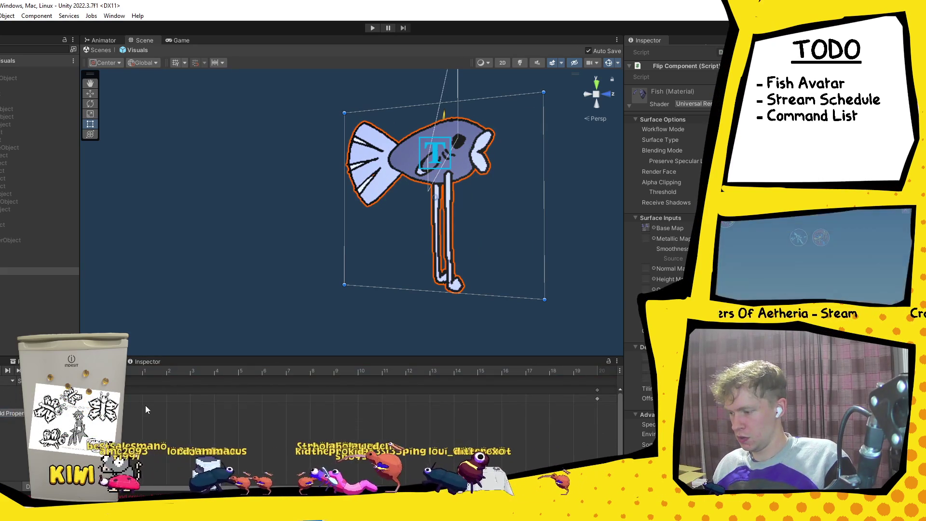
pyautogui.click(1, 386)
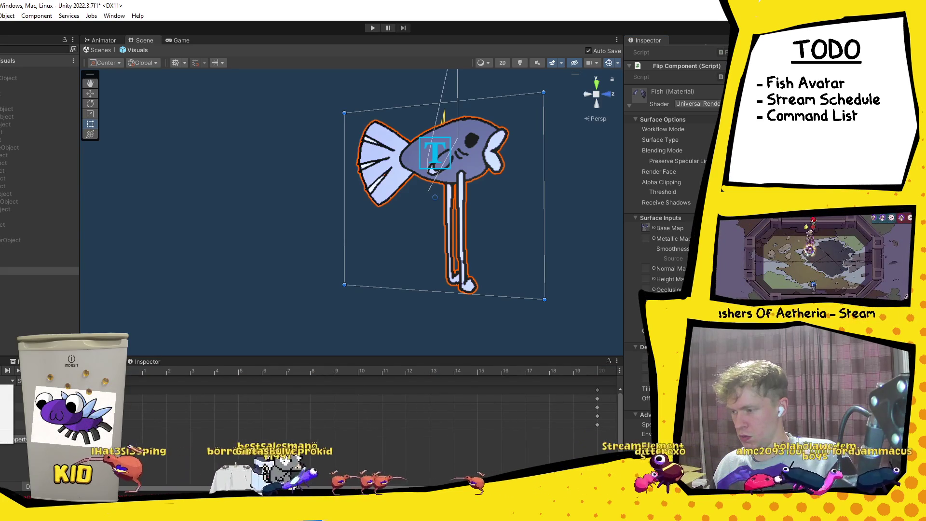
pyautogui.click(39, 271)
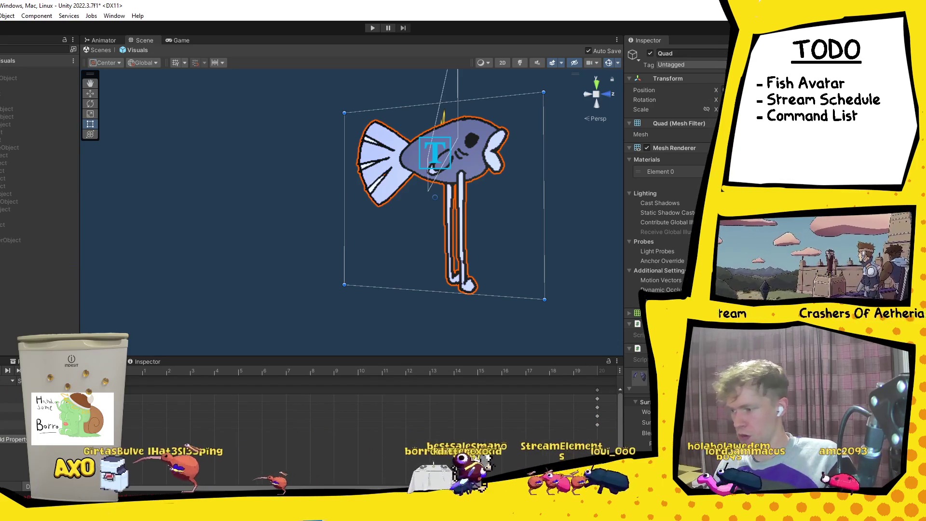
pyautogui.hotkey('shift', 'd')
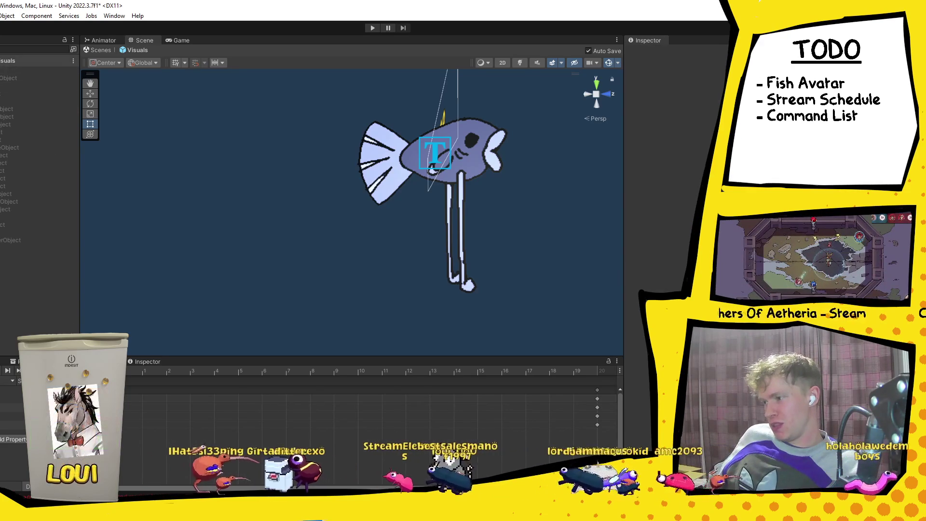
# Deactivate the Fish object under Visuals so it disappears.
pyautogui.click(29, 71)
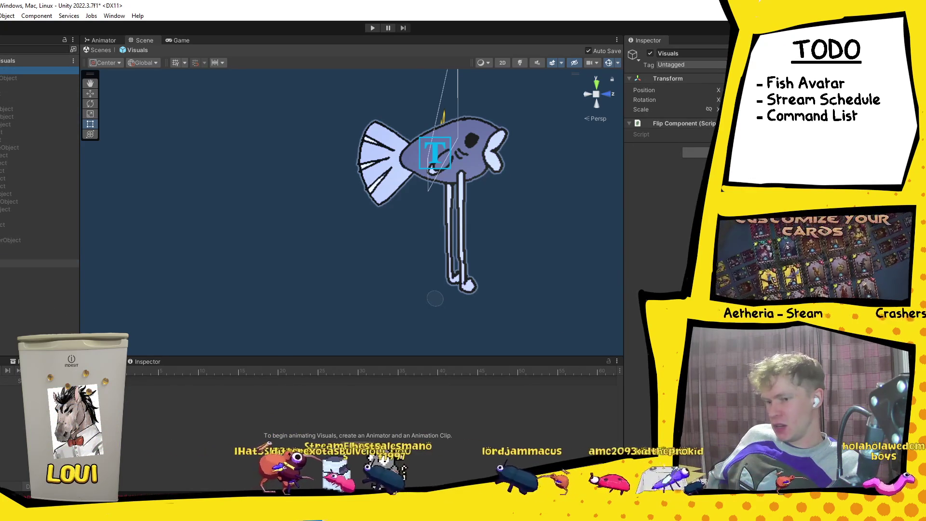
pyautogui.click(39, 264)
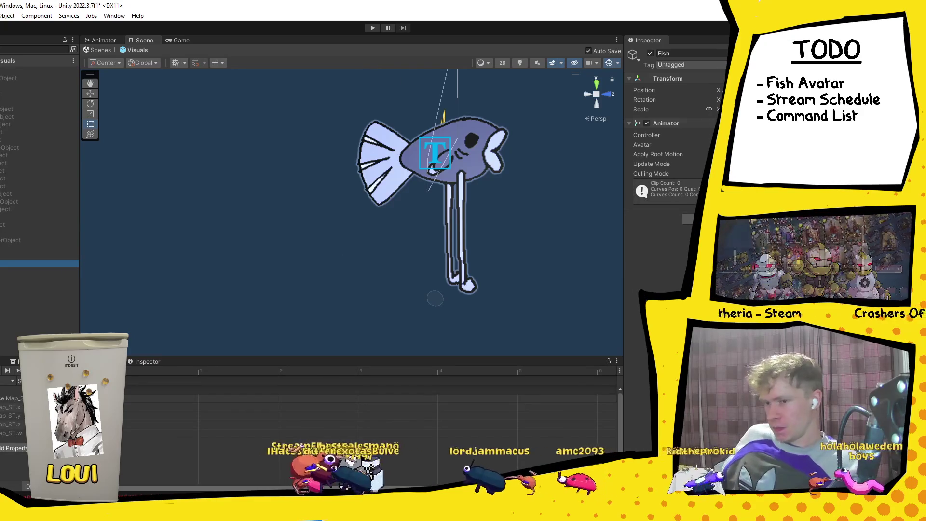
pyautogui.click(650, 53)
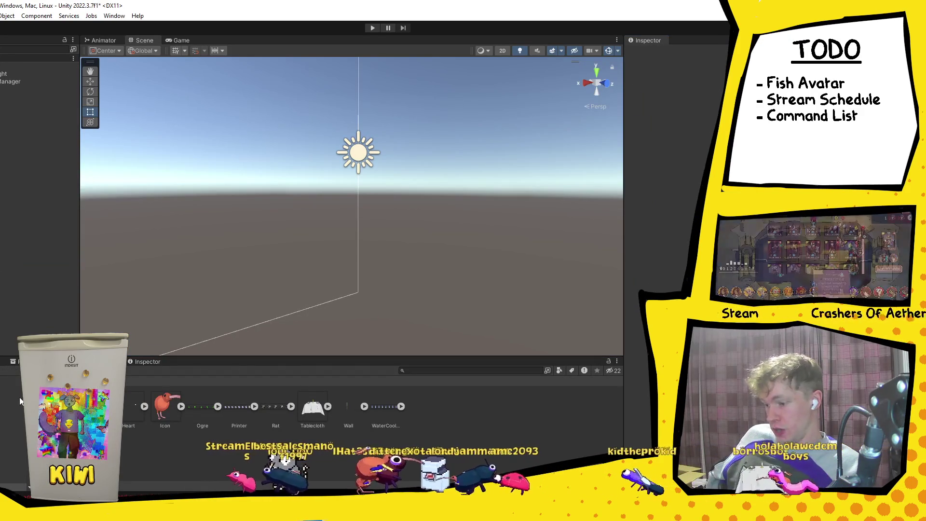
# Open the Avatar prefab, review its Bug Visuals list, and open Avatar.cs in Visual Studio.
pyautogui.click(444, 404)
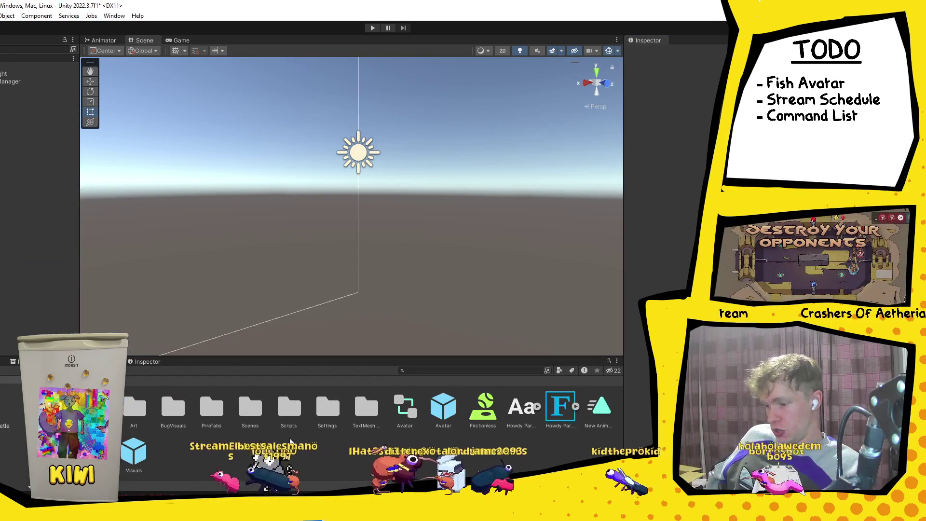
pyautogui.doubleClick(444, 405)
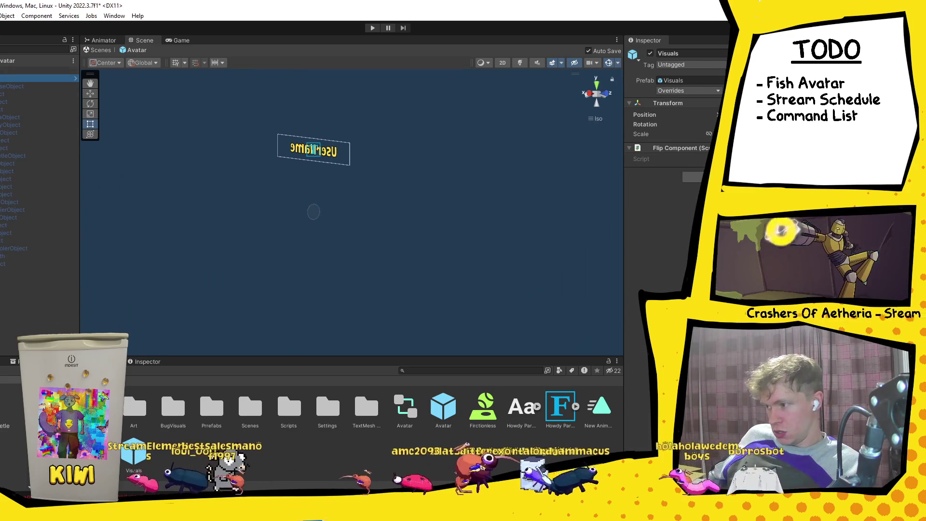
pyautogui.click(634, 347)
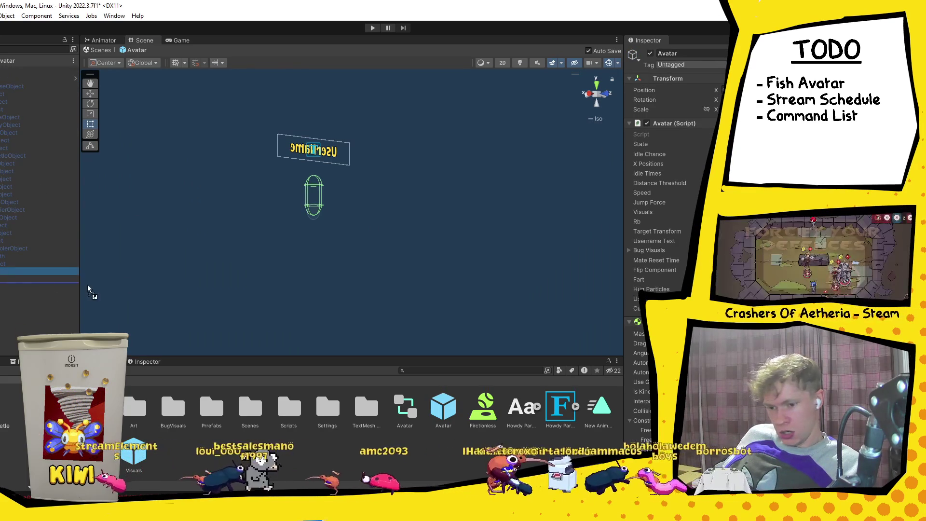
pyautogui.click(630, 250)
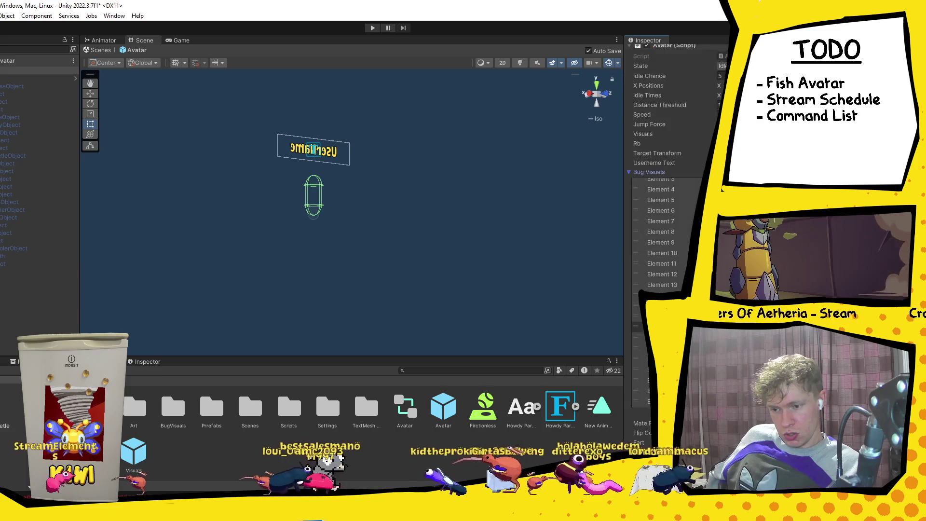
pyautogui.scroll(-10, 666, 193)
pyautogui.scroll(10, 665, 169)
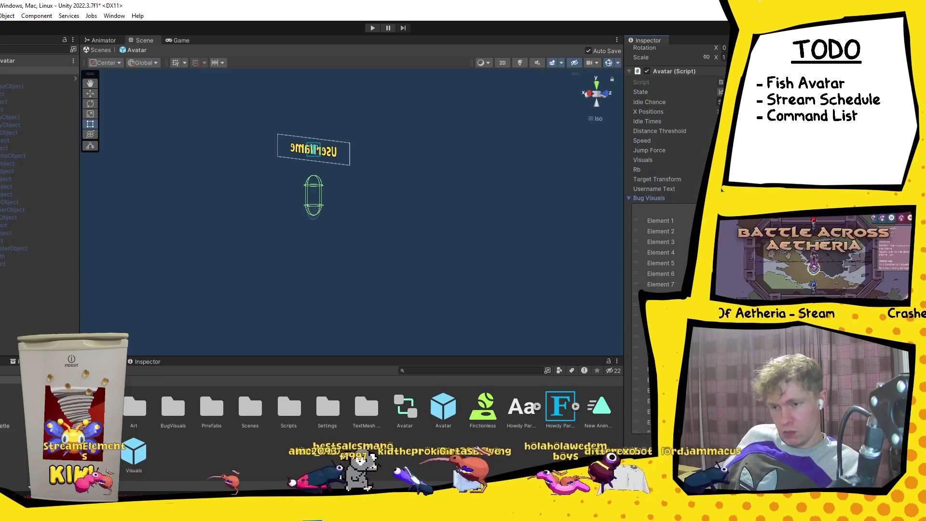
pyautogui.doubleClick(289, 408)
pyautogui.doubleClick(385, 408)
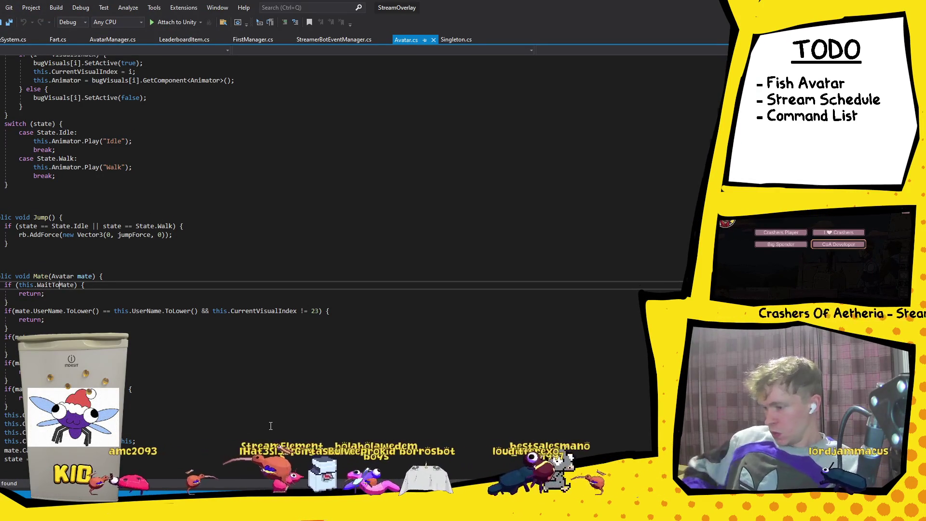
# Add RegisterEvent("Fish", Fish) below the Kiwi registration in StreamerBotEventManager.cs and save.
pyautogui.scroll(-15, 230, 258)
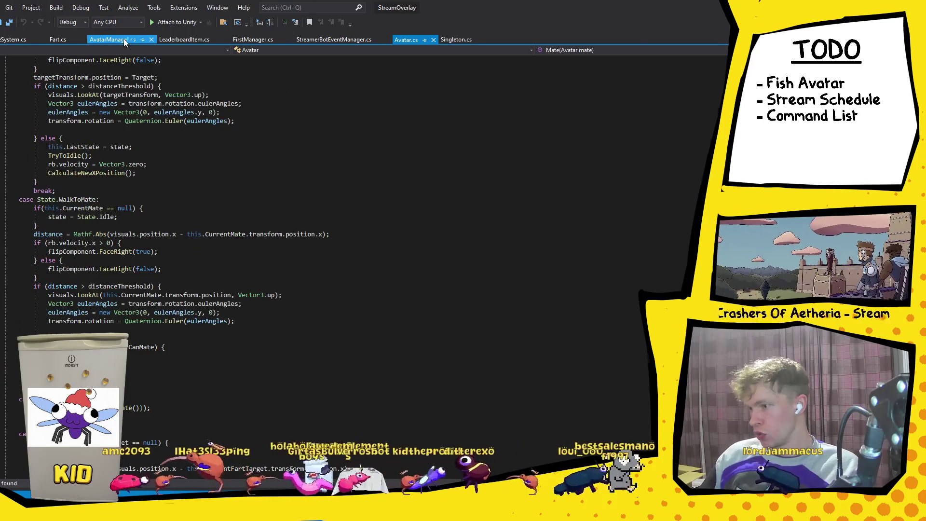
pyautogui.click(124, 42)
pyautogui.scroll(-9, 134, 153)
pyautogui.scroll(7, 134, 153)
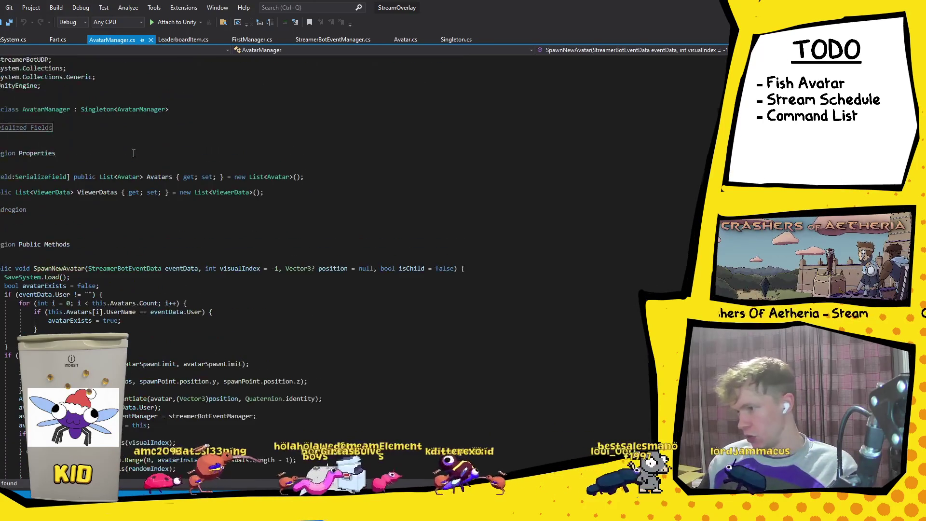
pyautogui.click(325, 42)
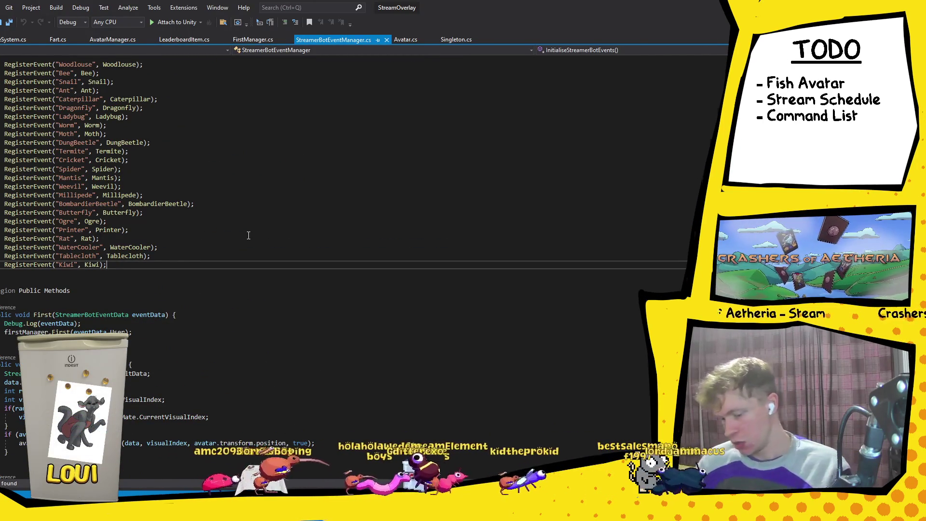
pyautogui.press('Return')
pyautogui.write('RegisterEve')
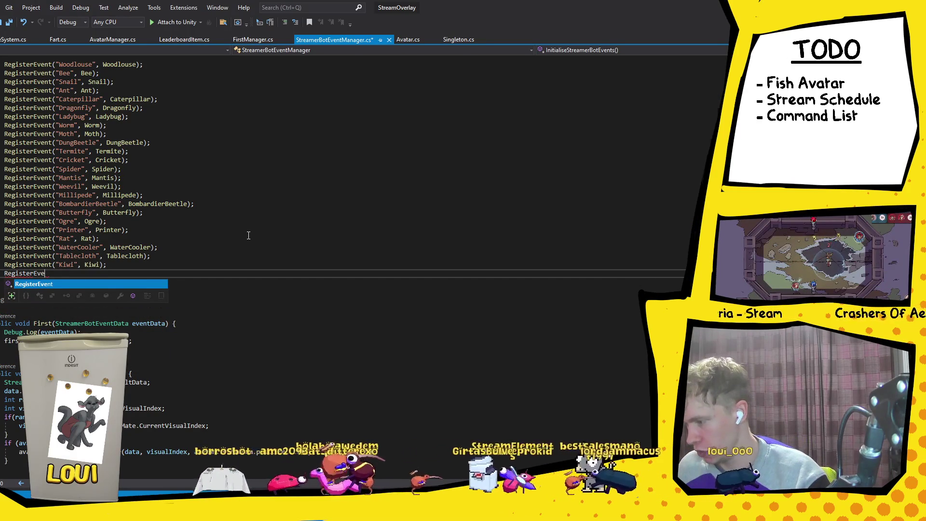
pyautogui.write('("')
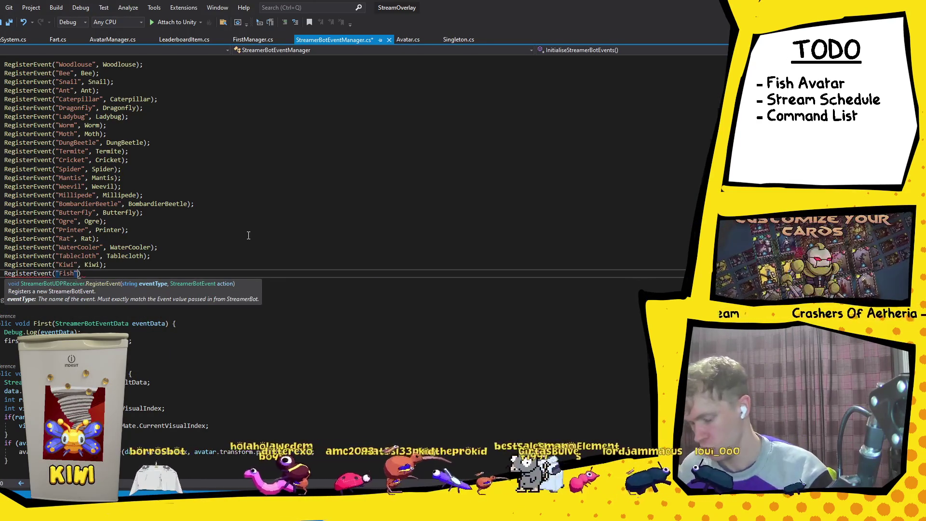
pyautogui.write('Fish)')
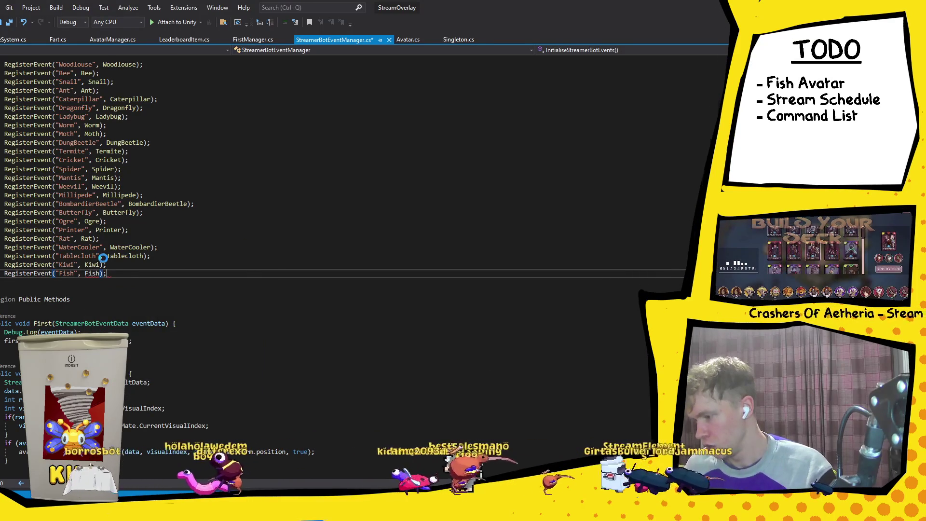
pyautogui.hotkey('ctrl', 's')
# Paste a copy of the Tablecloth handler below the Kiwi handler.
pyautogui.scroll(-15, 111, 268)
pyautogui.scroll(-15, 121, 279)
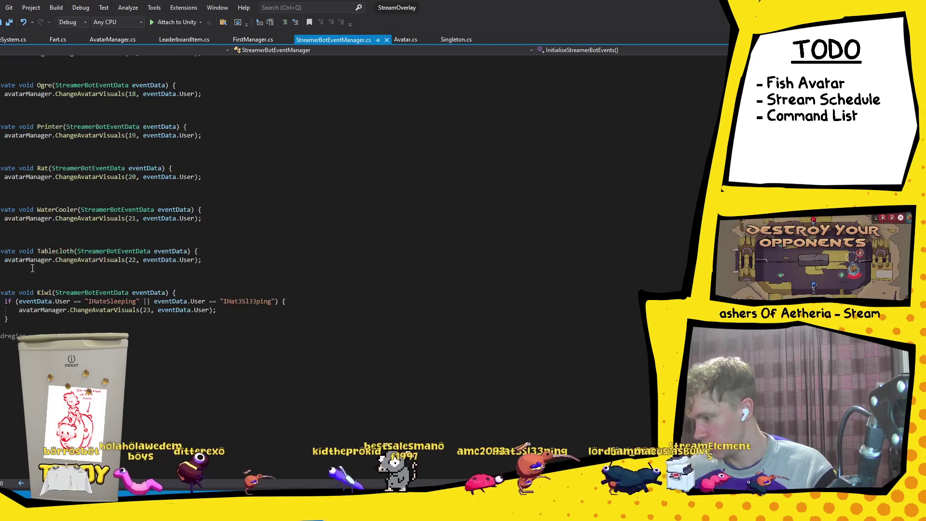
pyautogui.scroll(2, 33, 269)
pyautogui.moveTo(205, 286); pyautogui.dragTo(0, 277)
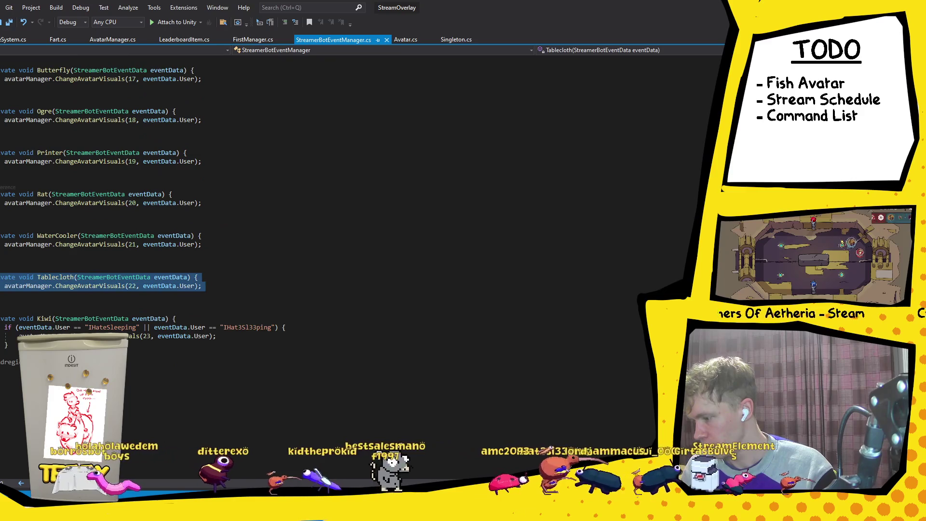
pyautogui.click(10, 354)
pyautogui.press('Return')
pyautogui.press('Return')
pyautogui.write('private void Worm(')
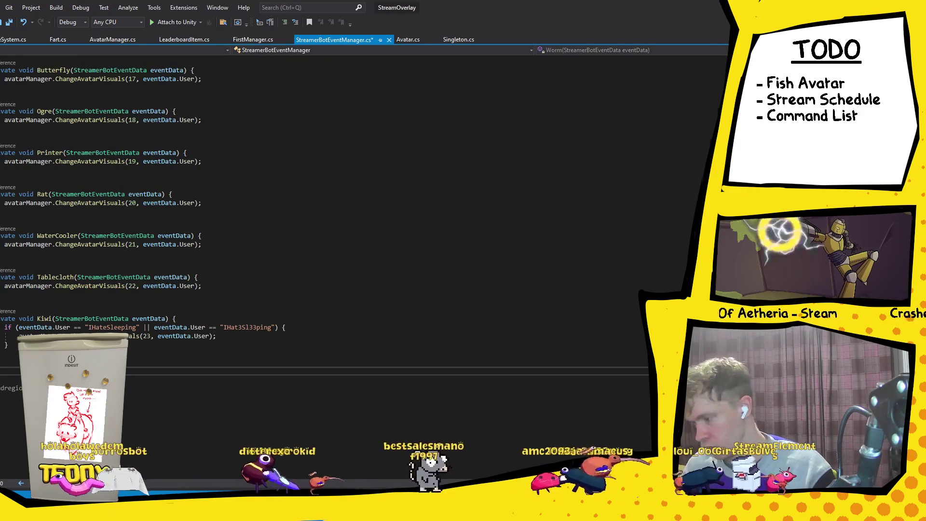
pyautogui.hotkey('ctrl', 'v')
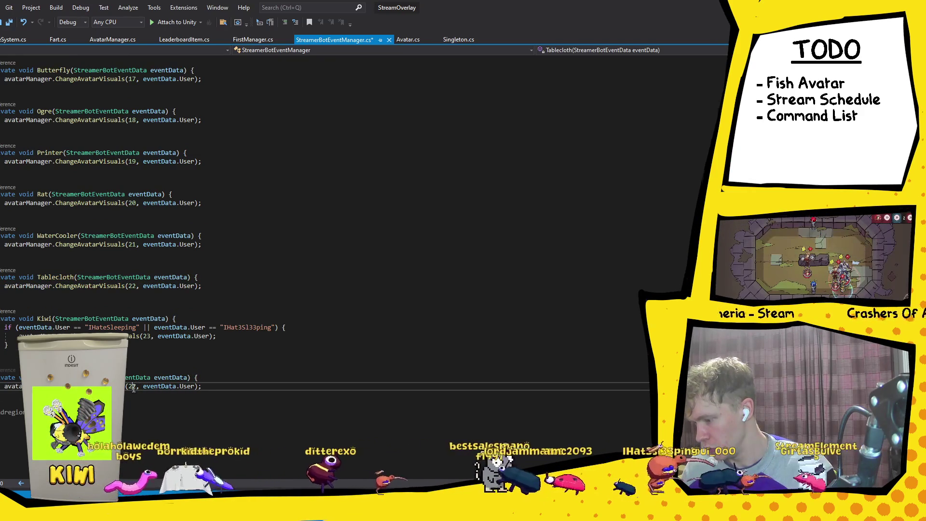
# Change the copied handler's index from 22 to 24, rename it Fish, and save.
pyautogui.press('BackSpace')
pyautogui.write('4')
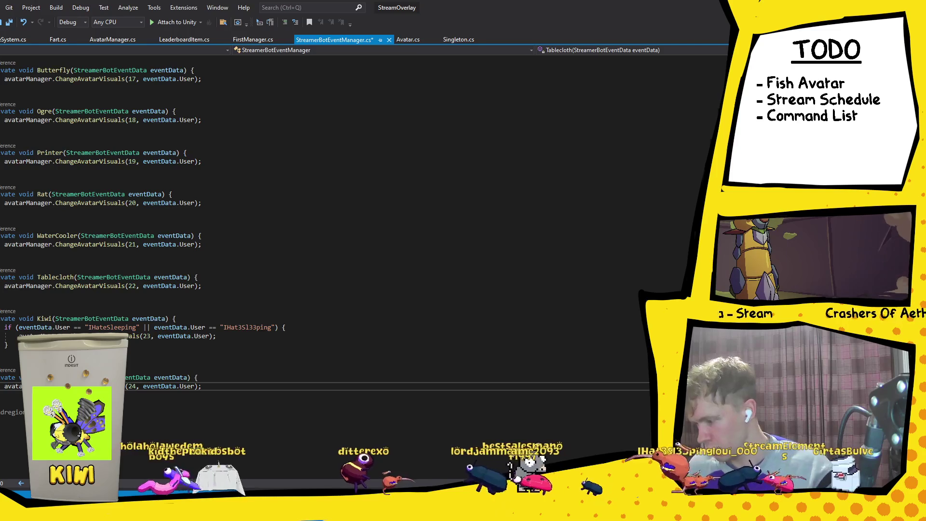
pyautogui.doubleClick(55, 377)
pyautogui.write('Fish')
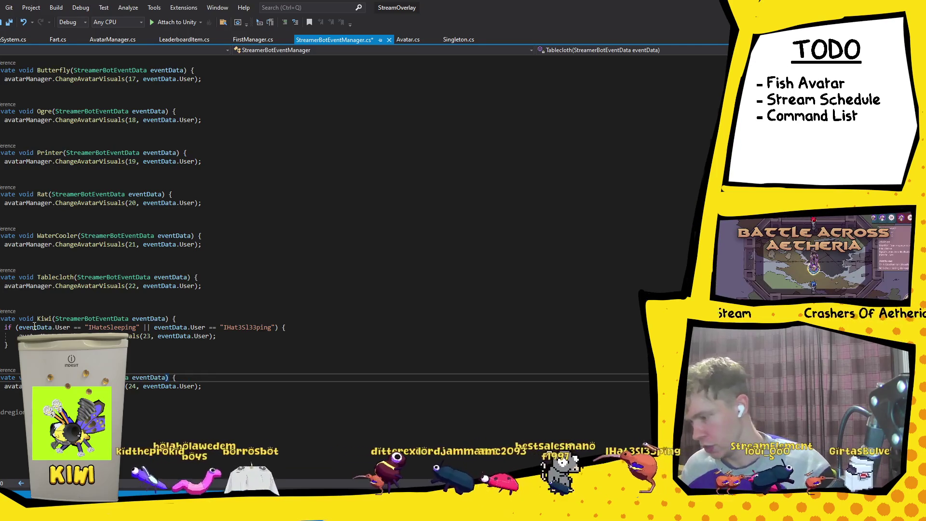
pyautogui.hotkey('ctrl', 's')
pyautogui.click(449, 215)
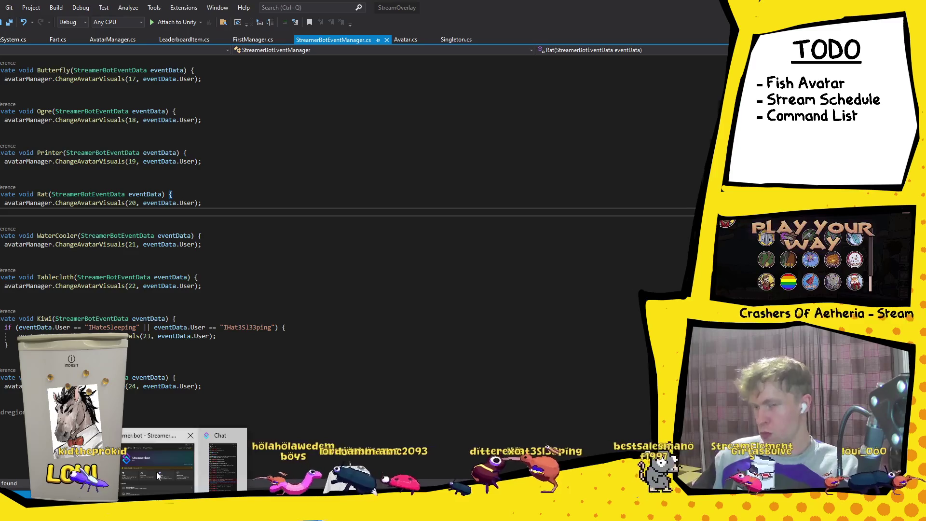
# Create a !fish chat command in the ChangeAvatarVisuals group, then go to the Actions list.
pyautogui.click(156, 472)
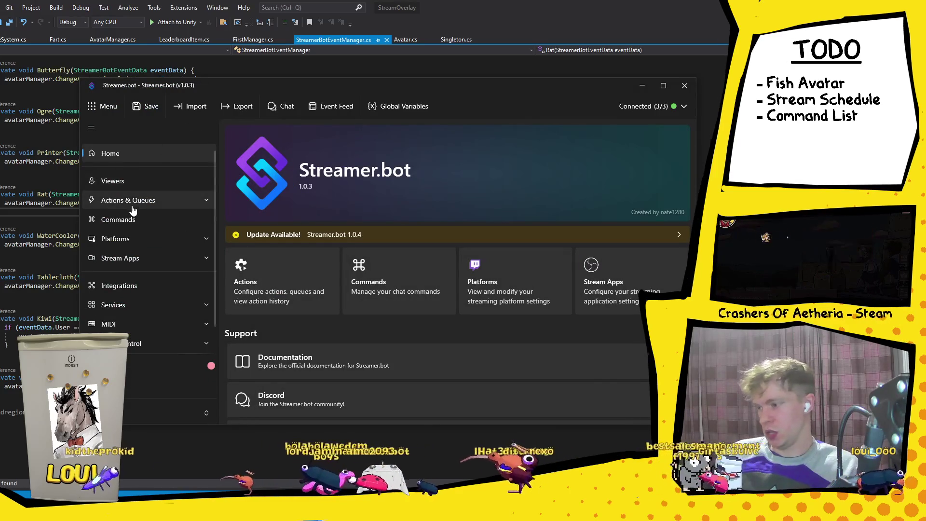
pyautogui.click(145, 219)
pyautogui.scroll(-10, 314, 280)
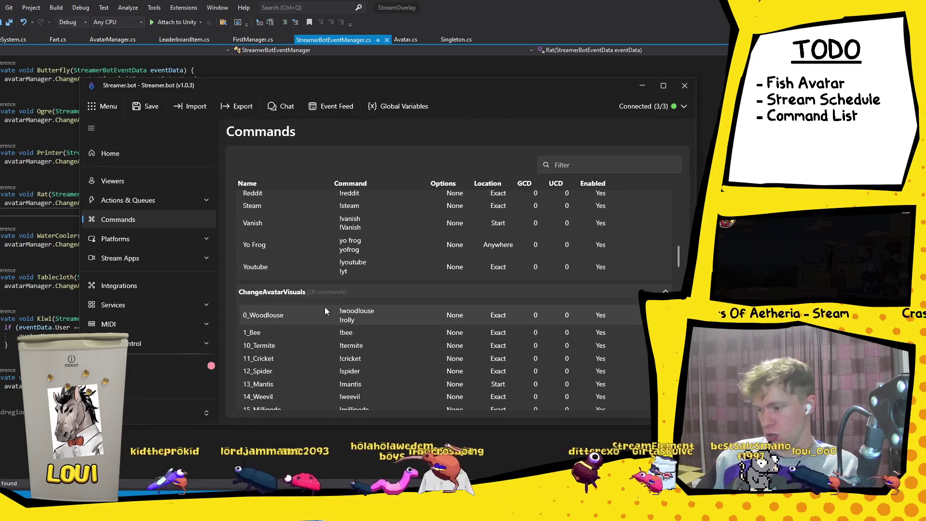
pyautogui.rightClick(299, 303)
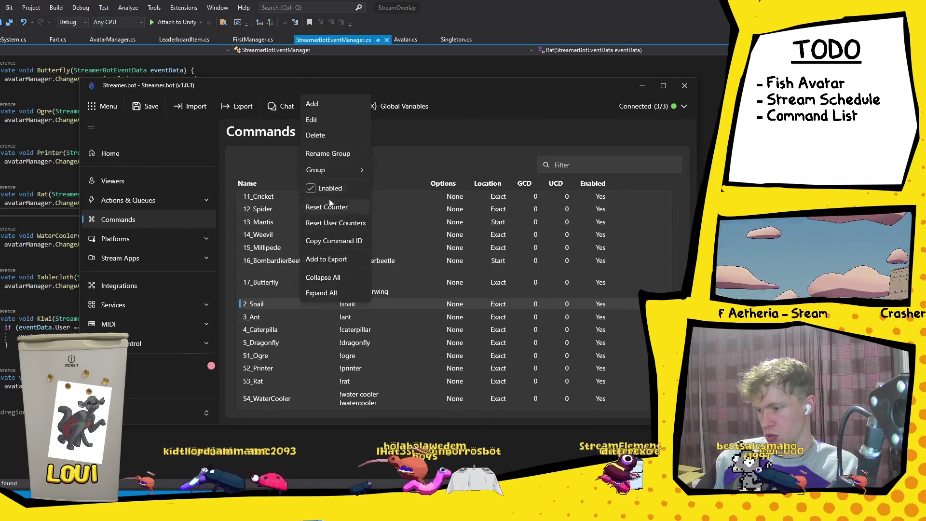
pyautogui.click(331, 100)
pyautogui.write('!fish')
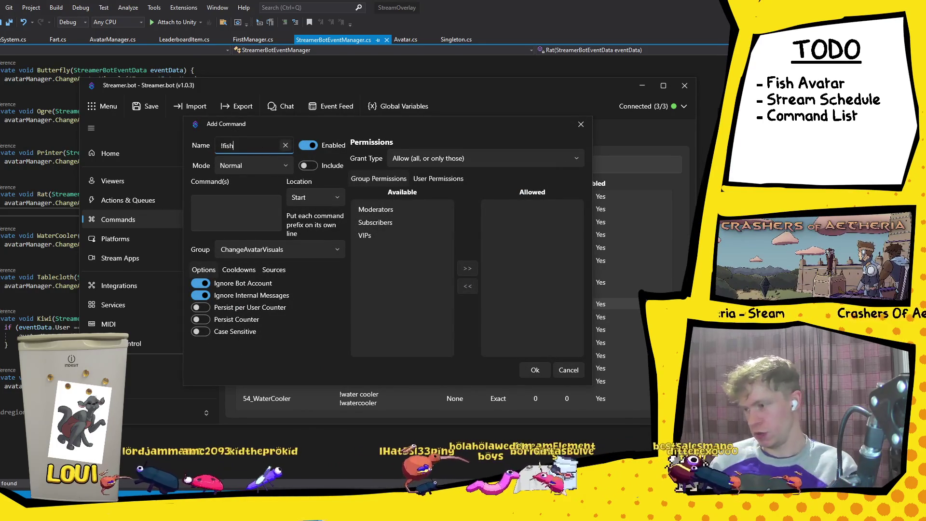
pyautogui.click(249, 203)
pyautogui.write('!fish')
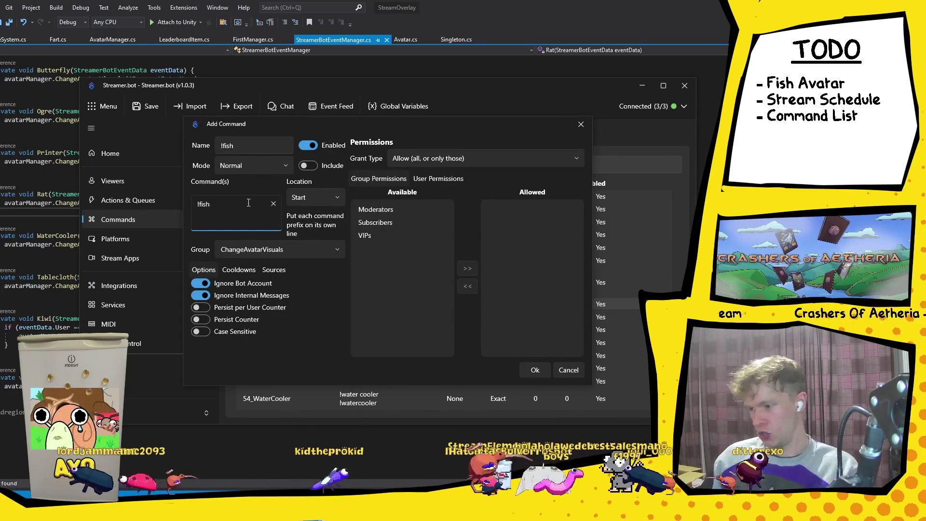
pyautogui.click(534, 371)
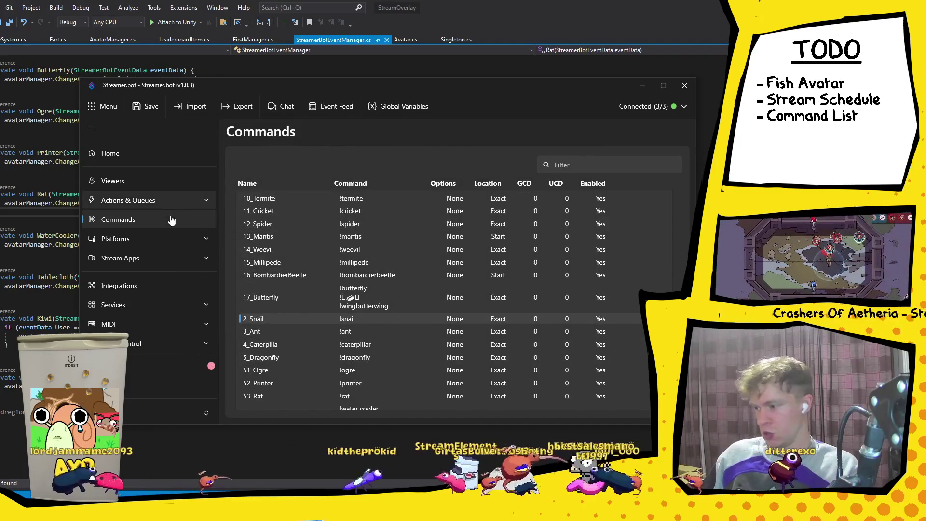
pyautogui.click(139, 200)
pyautogui.click(127, 220)
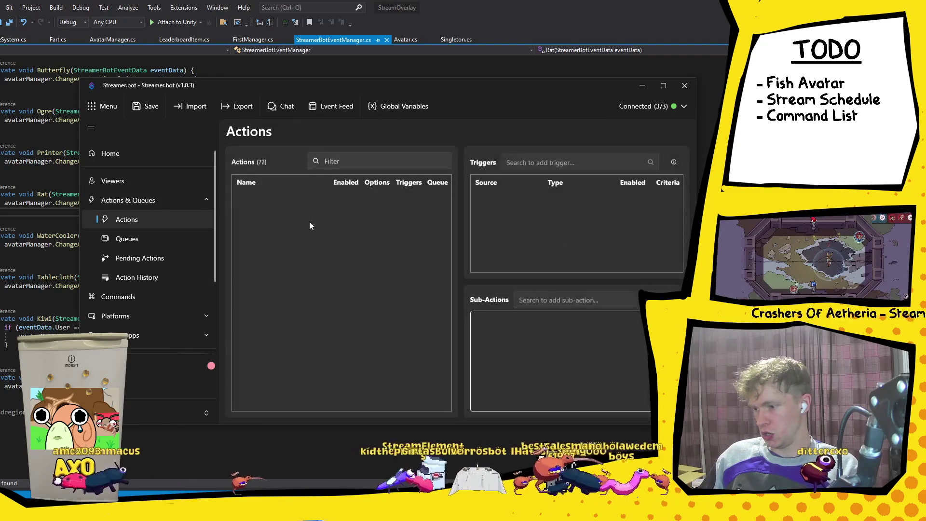
# Browse the actions list, inspecting the 0_Woodlouse action's trigger and sub-action.
pyautogui.moveTo(447, 200); pyautogui.dragTo(454, 301)
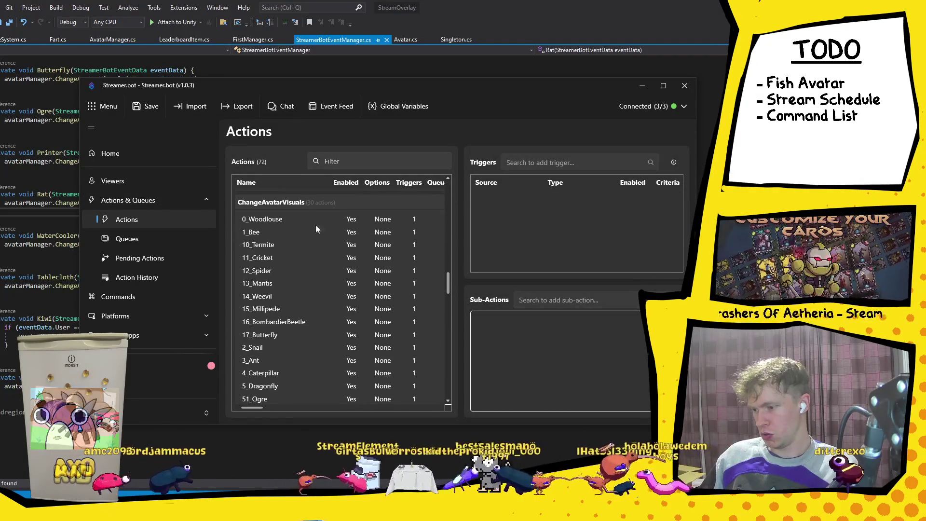
pyautogui.click(285, 218)
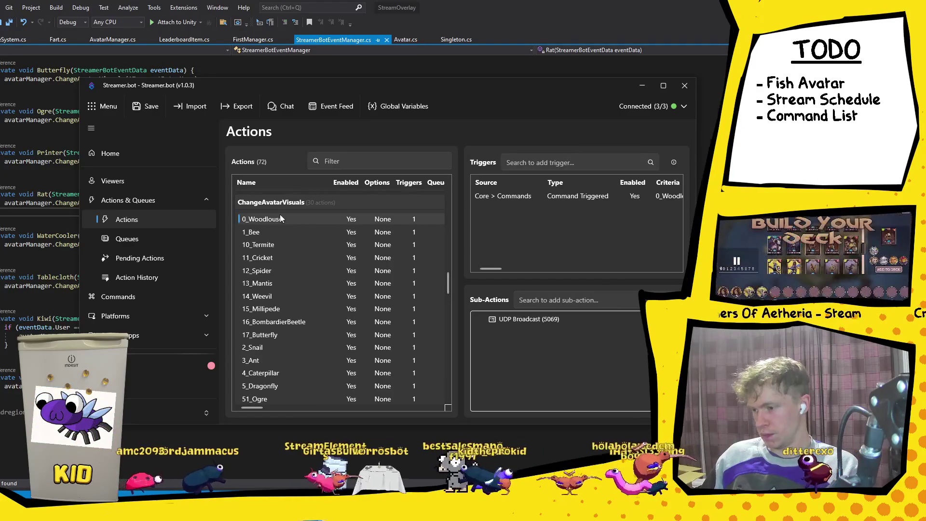
pyautogui.rightClick(286, 221)
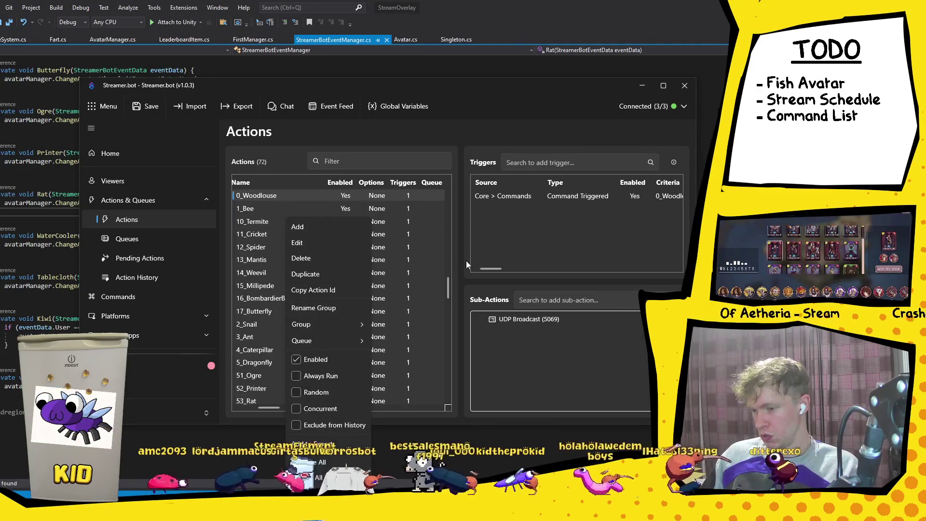
pyautogui.click(450, 283)
pyautogui.moveTo(449, 285); pyautogui.dragTo(439, 316)
# Duplicate the 56_Tablecloth action and rename the copy to 57_Fish.
pyautogui.click(265, 318)
pyautogui.rightClick(264, 318)
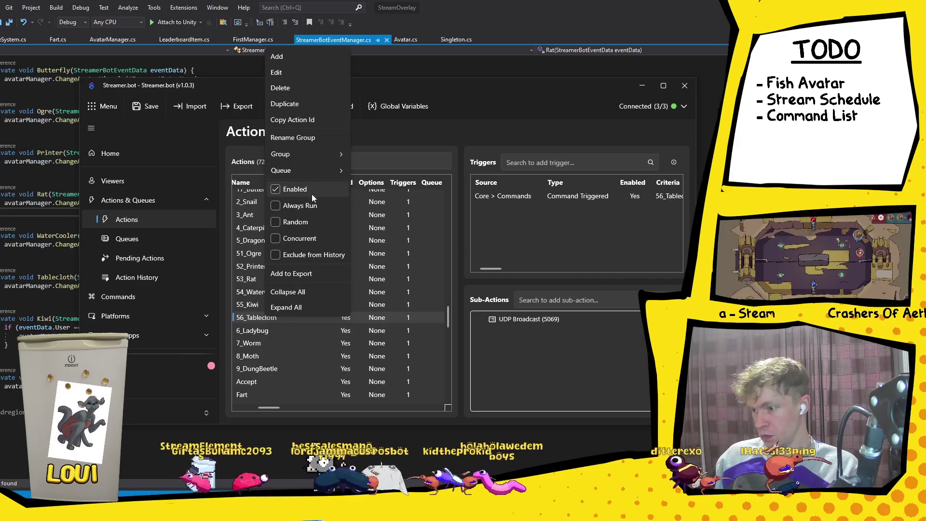
pyautogui.click(286, 105)
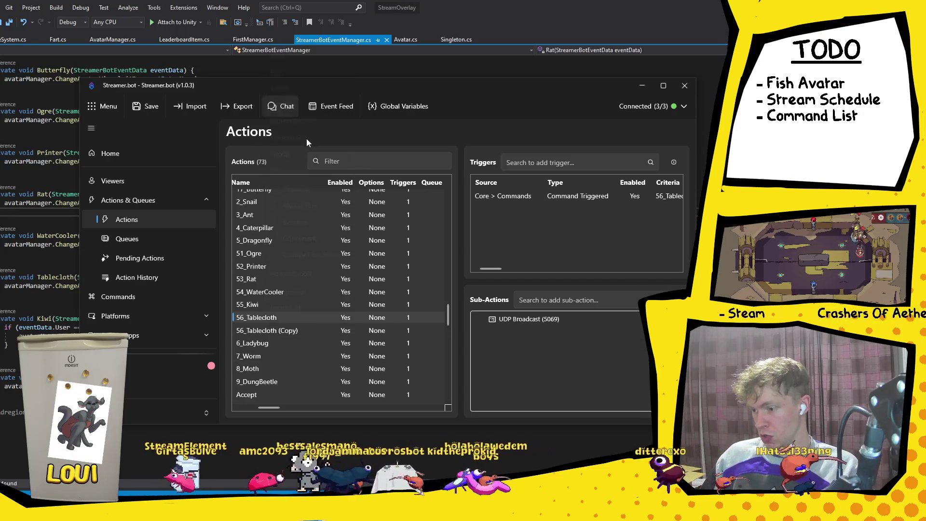
pyautogui.doubleClick(279, 331)
pyautogui.press('BackSpace')
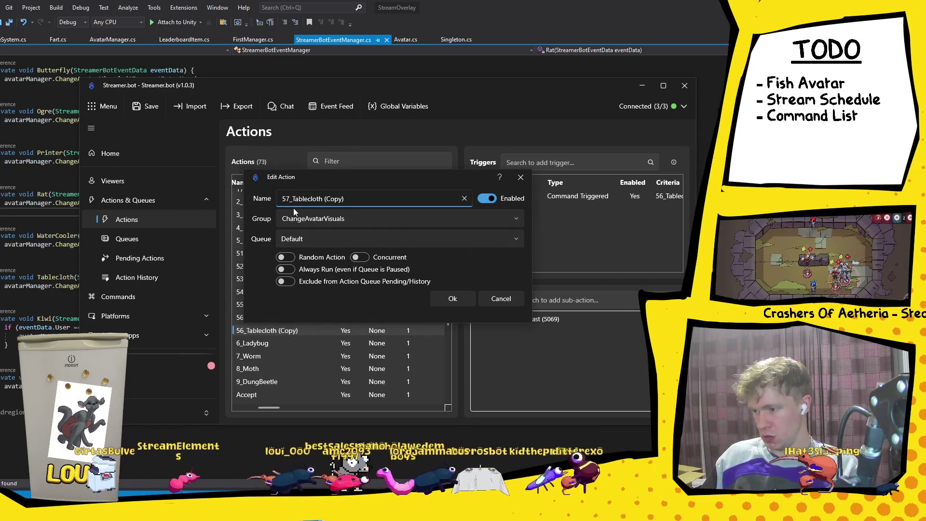
pyautogui.moveTo(291, 199); pyautogui.dragTo(395, 204)
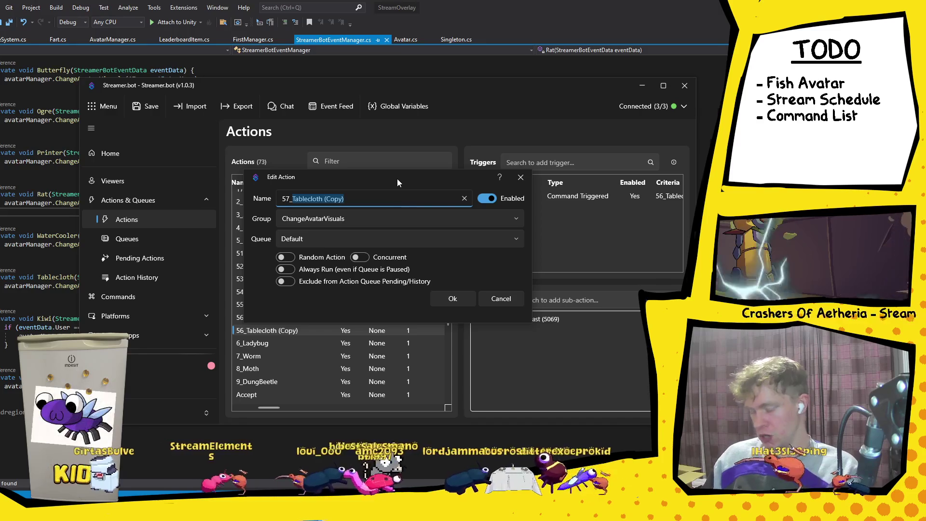
pyautogui.write('Fish')
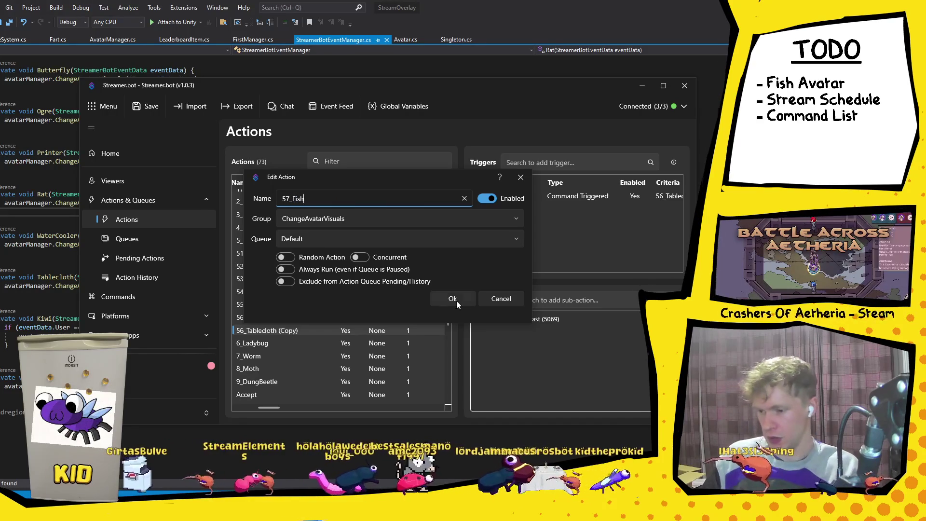
pyautogui.click(456, 299)
# Set the 57_Fish action's trigger to the !fish command.
pyautogui.doubleClick(607, 196)
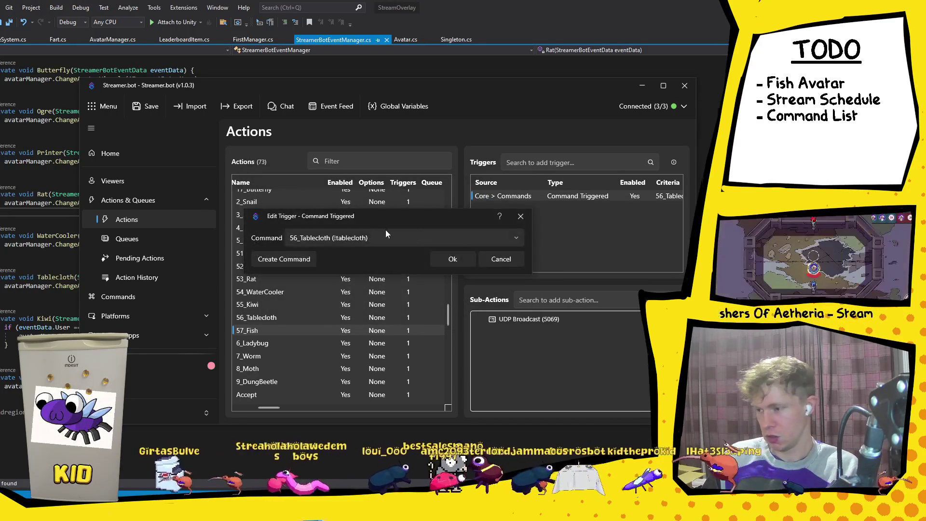
pyautogui.click(473, 241)
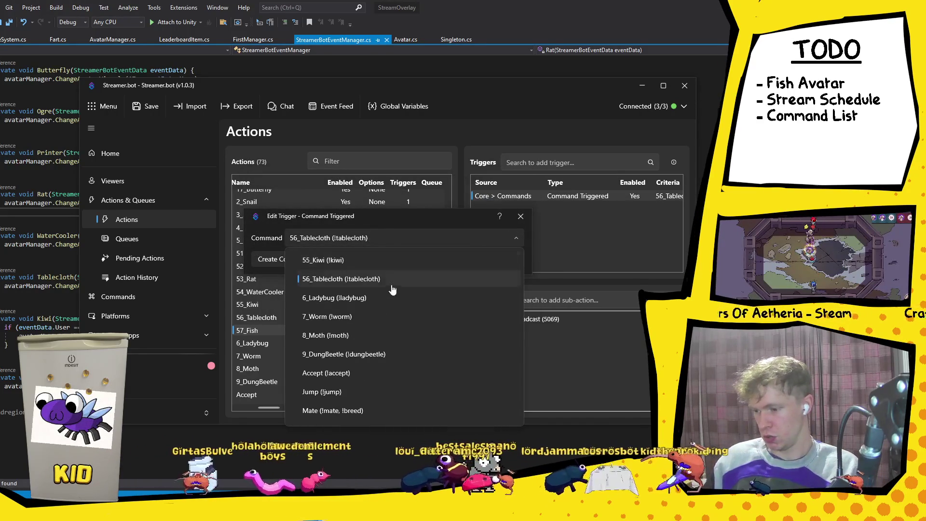
pyautogui.scroll(4, 386, 338)
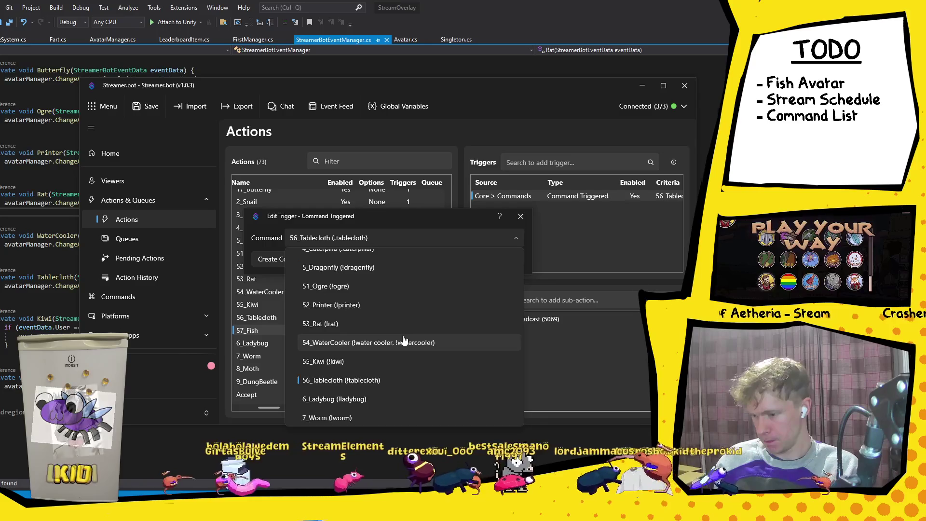
pyautogui.scroll(-5, 405, 335)
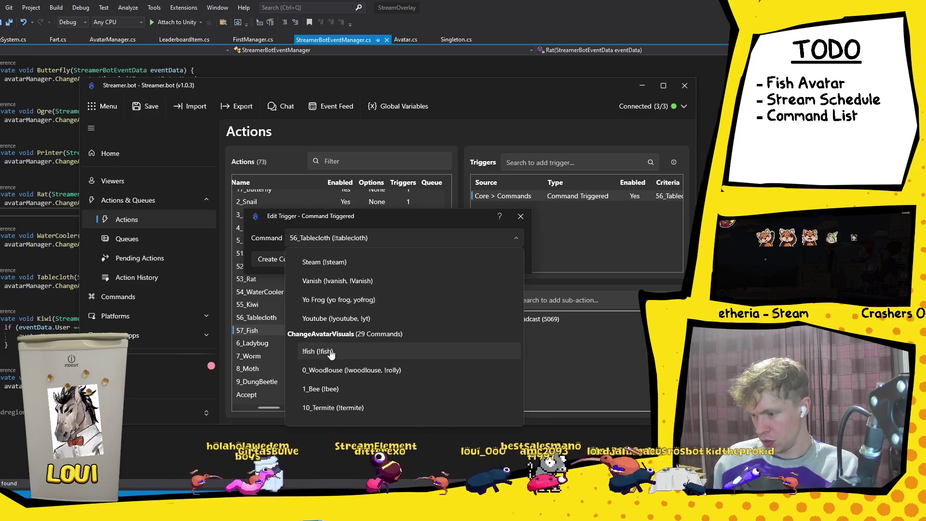
pyautogui.click(442, 352)
pyautogui.click(461, 261)
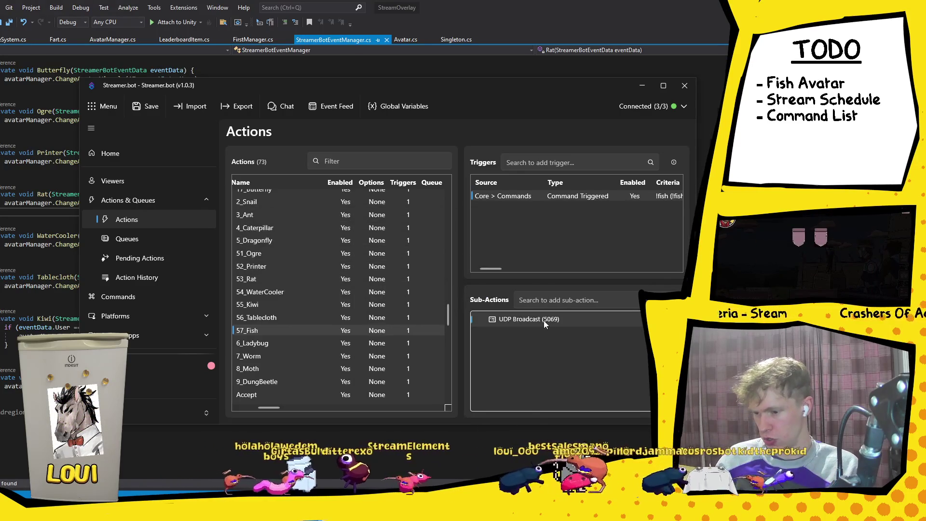
# Change the UDP Broadcast event from Tablecloth to Fish and save the Streamer.bot settings.
pyautogui.doubleClick(542, 320)
pyautogui.moveTo(316, 231); pyautogui.dragTo(296, 231)
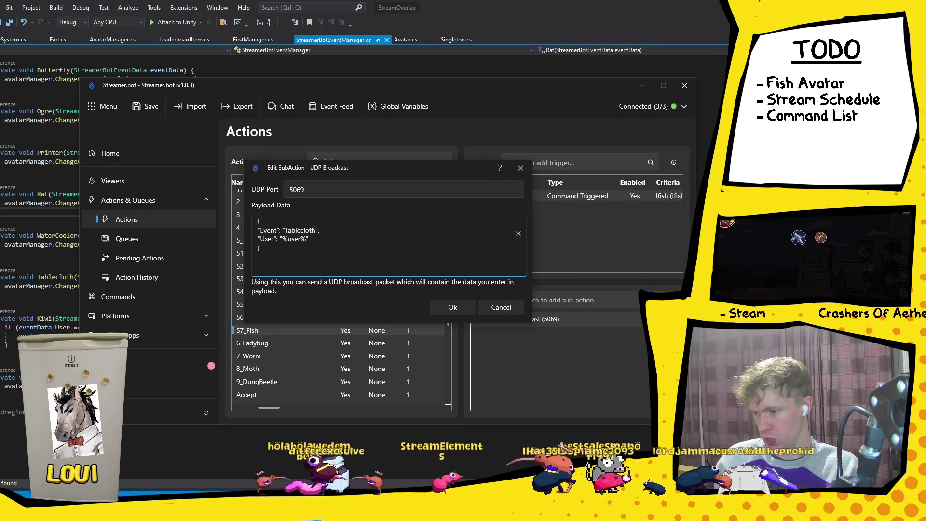
pyautogui.press('BackSpace')
pyautogui.press('BackSpace')
pyautogui.press('BackSpace')
pyautogui.write('Fish')
pyautogui.click(453, 308)
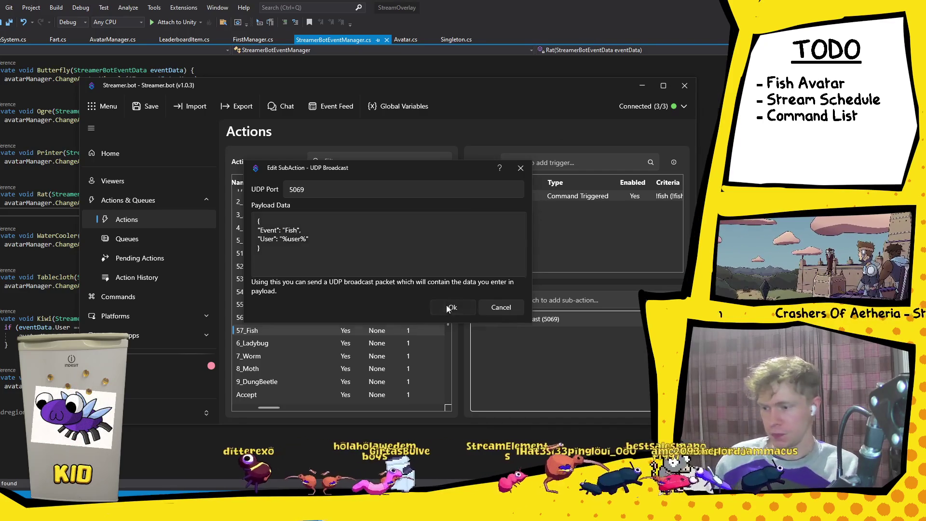
pyautogui.hotkey('ctrl', 's')
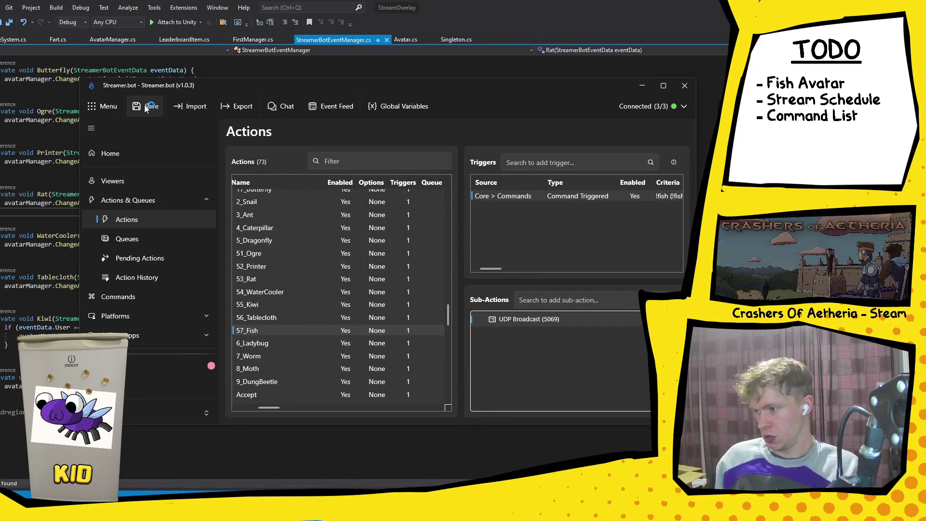
pyautogui.hotkey('ctrl', 's')
pyautogui.hotkey('alt', 'Tab')
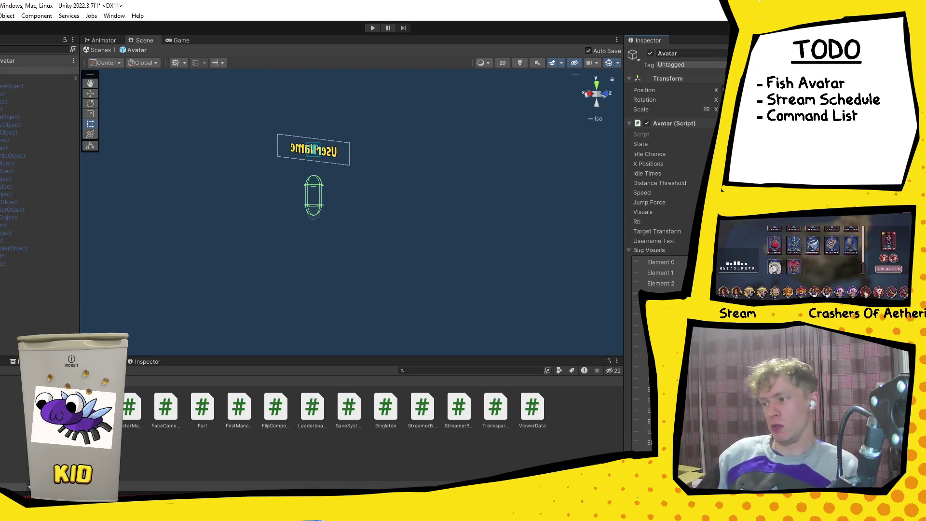
# Exit prefab mode, enter Play mode, and select the spawned Avatar(Clone) and its Fish child.
pyautogui.click(99, 49)
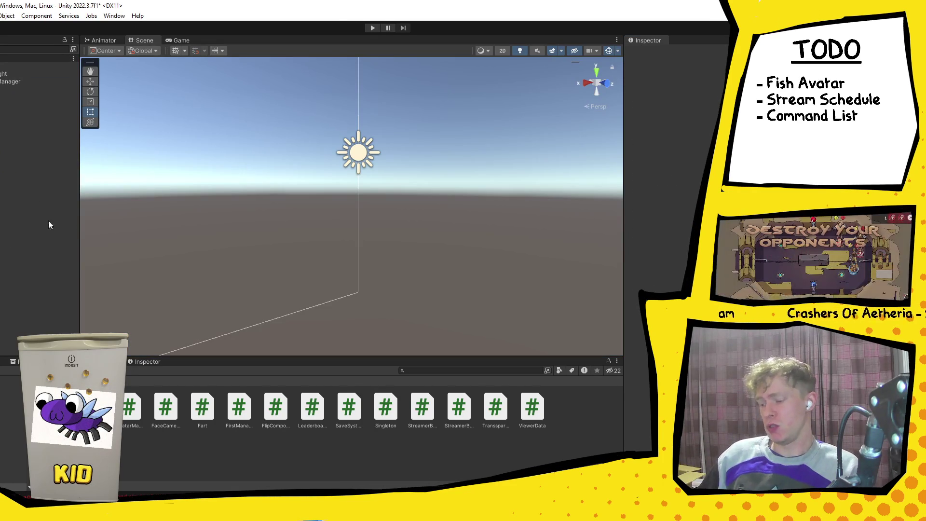
pyautogui.click(372, 28)
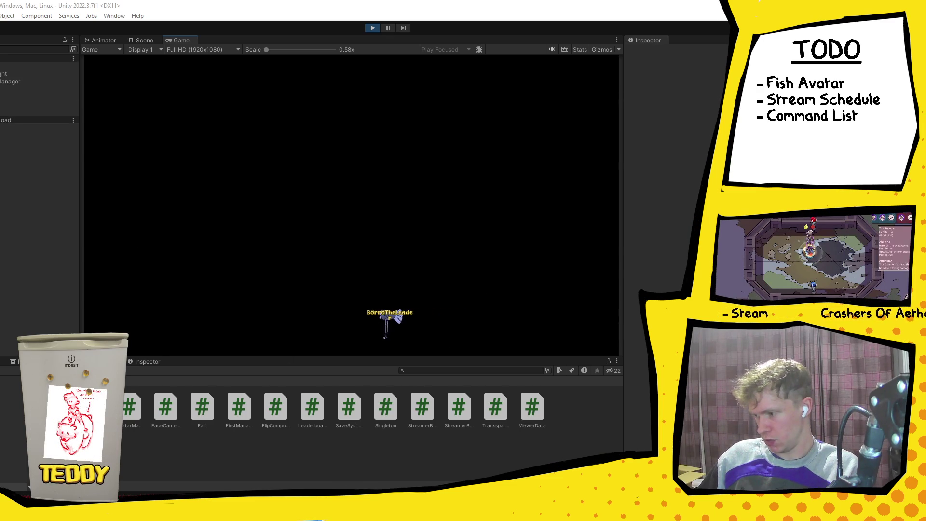
pyautogui.click(38, 111)
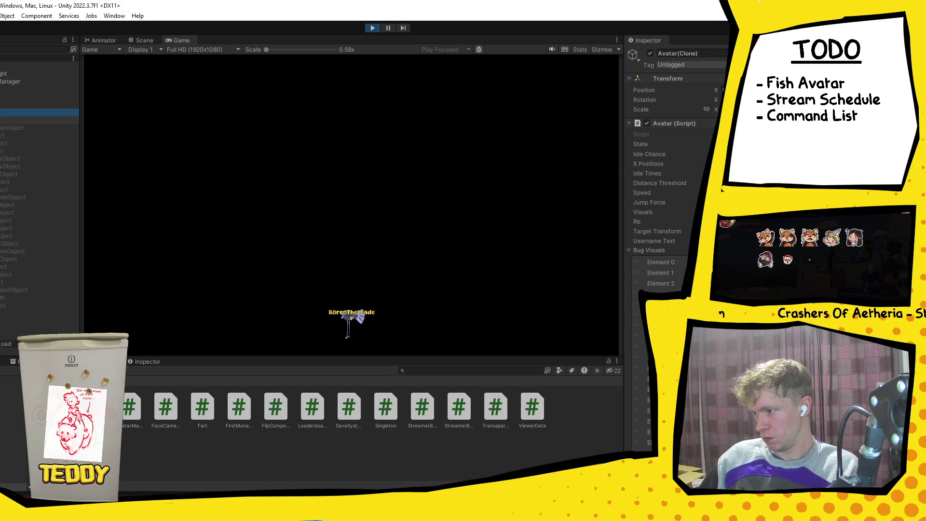
pyautogui.click(39, 314)
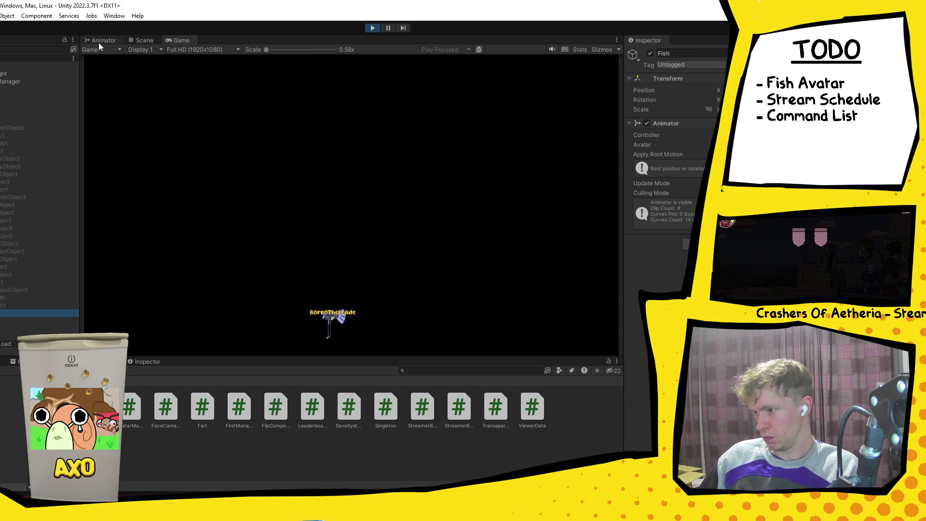
# Inspect the Fish animator's state graph, nudge the Walk state, and open its animation clip.
pyautogui.click(100, 41)
pyautogui.moveTo(447, 219)
pyautogui.mouseDown()
pyautogui.moveTo(413, 204)
pyautogui.moveTo(423, 208)
pyautogui.mouseUp()
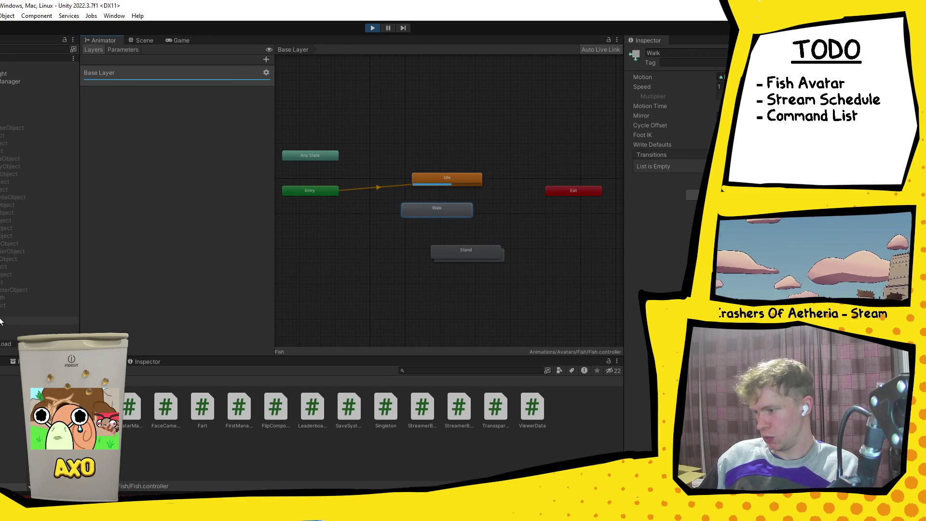
pyautogui.hotkey('ctrl', 'shift', 'c')
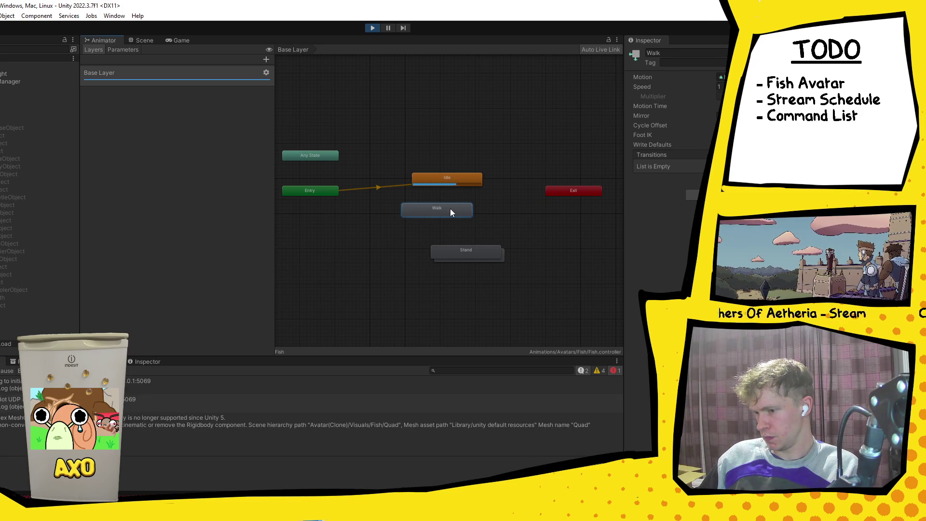
pyautogui.doubleClick(450, 209)
pyautogui.hotkey('ctrl', '5')
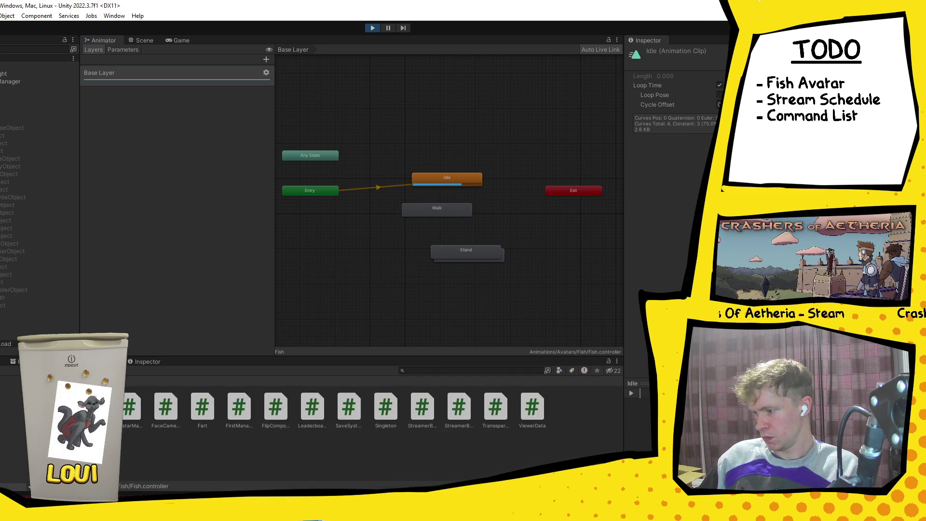
pyautogui.click(364, 385)
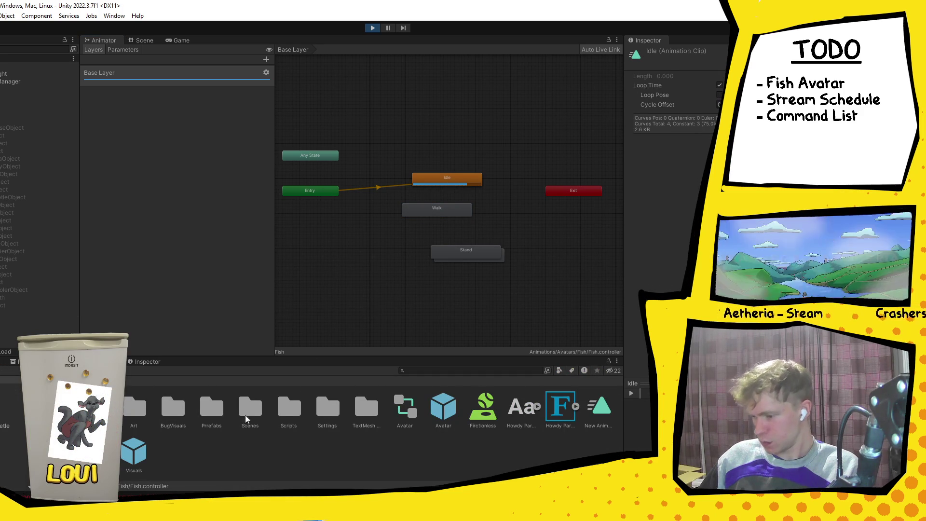
pyautogui.click(364, 385)
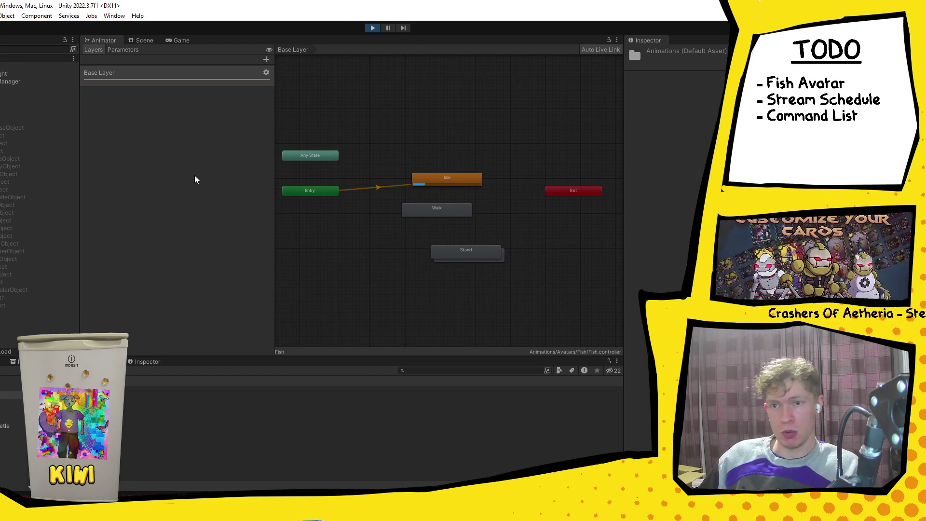
# Check the Scene and Game views, exit Play mode, and open the Avatar prefab's Canvas.
pyautogui.click(140, 40)
pyautogui.click(181, 41)
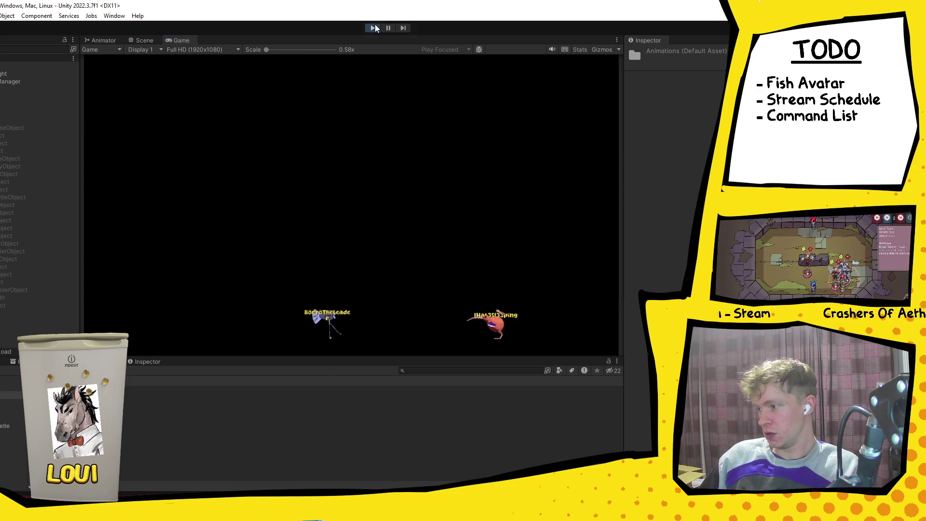
pyautogui.hotkey('ctrl', 'p')
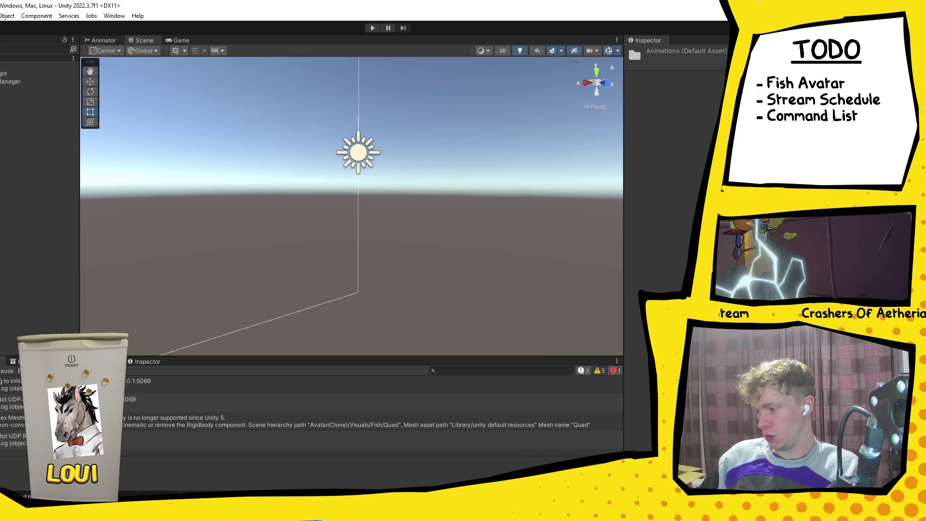
pyautogui.hotkey('ctrl', '5')
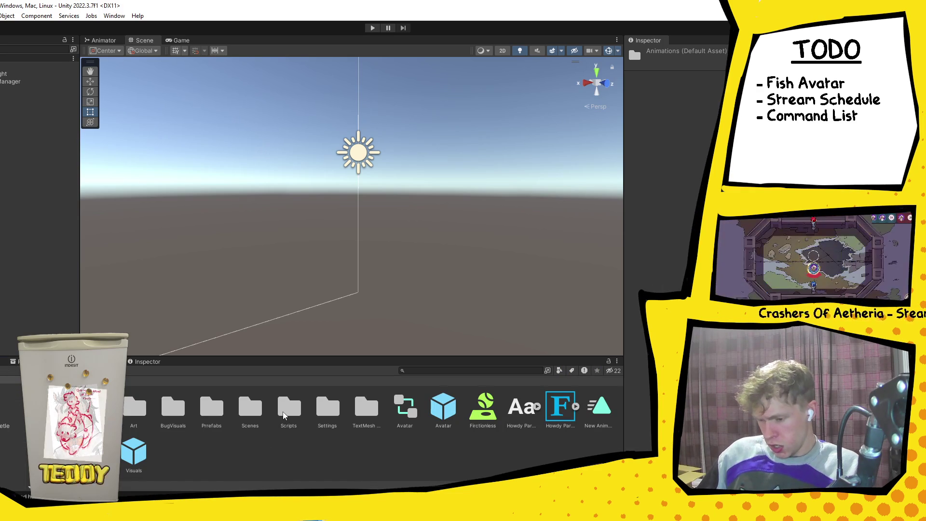
pyautogui.doubleClick(440, 416)
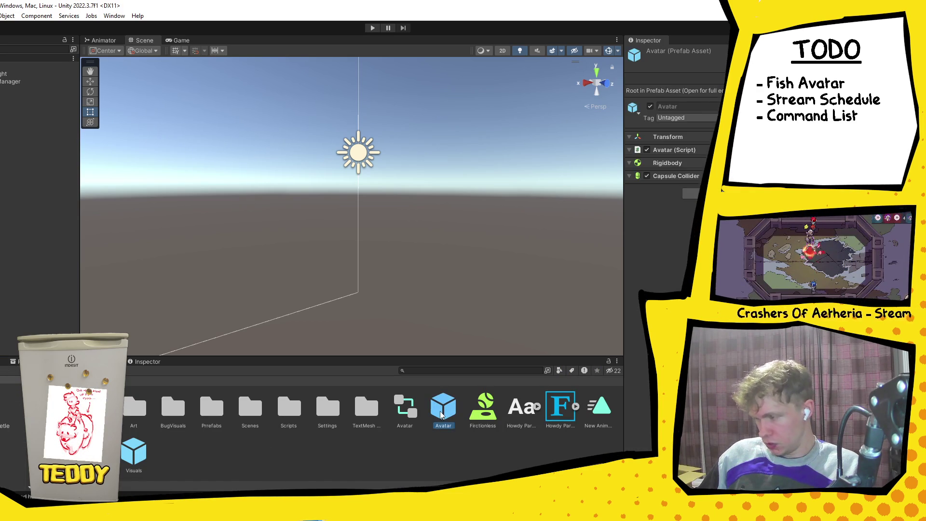
pyautogui.click(39, 286)
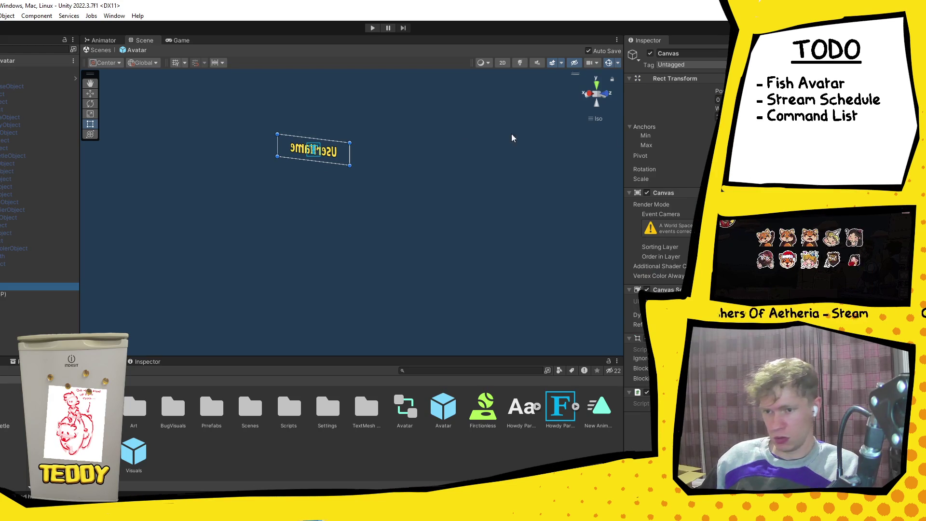
# Move the UserName text higher above the fish, leave prefab mode, and start Play again.
pyautogui.moveTo(490, 144)
pyautogui.mouseDown()
pyautogui.moveTo(445, 240)
pyautogui.moveTo(332, 209)
pyautogui.mouseUp()
pyautogui.scroll(2, 368, 230)
pyautogui.press('w')
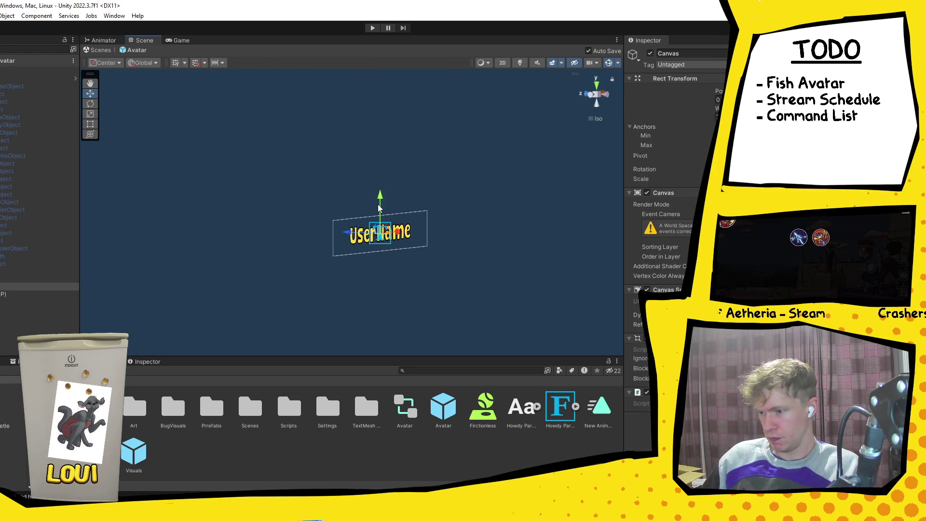
pyautogui.click(395, 220)
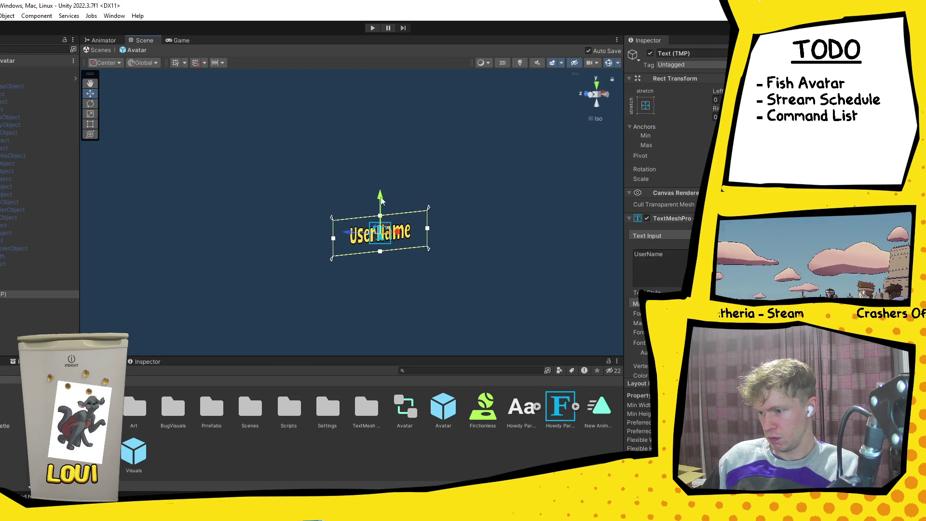
pyautogui.moveTo(394, 218); pyautogui.dragTo(393, 182)
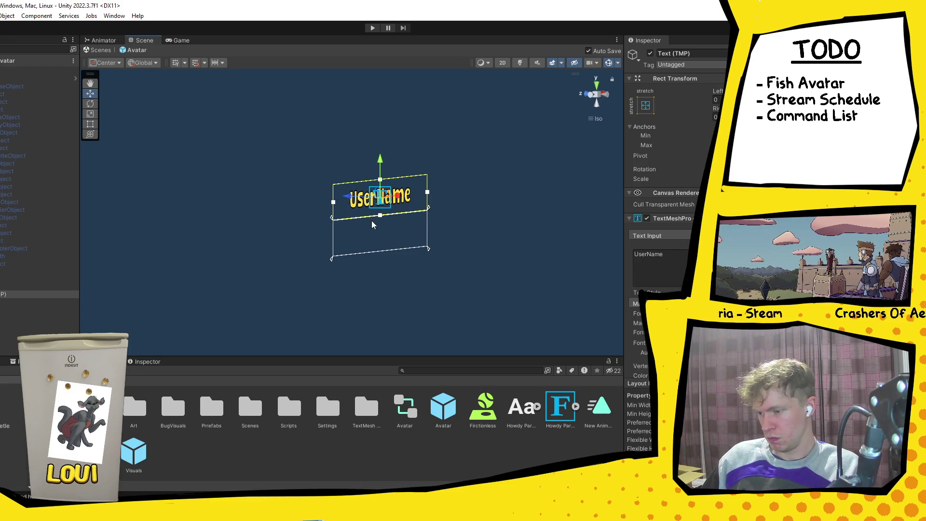
pyautogui.click(100, 49)
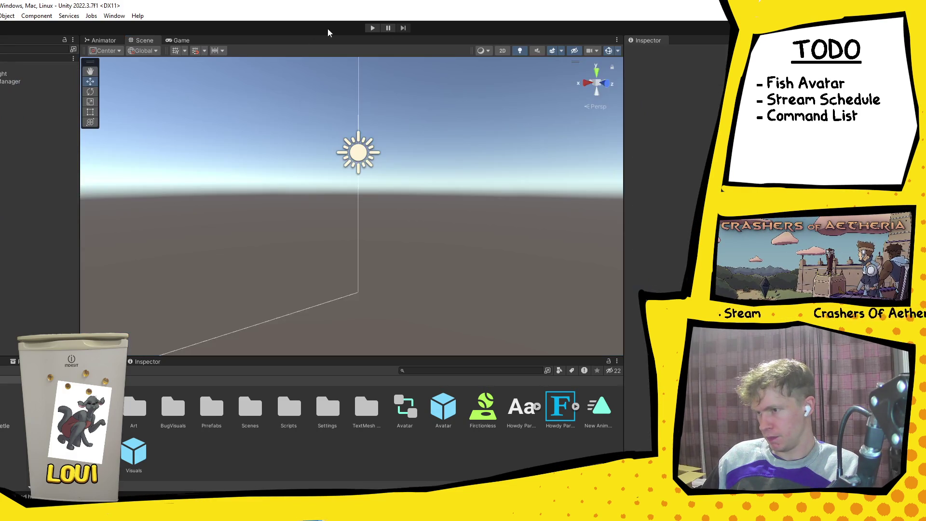
pyautogui.click(372, 29)
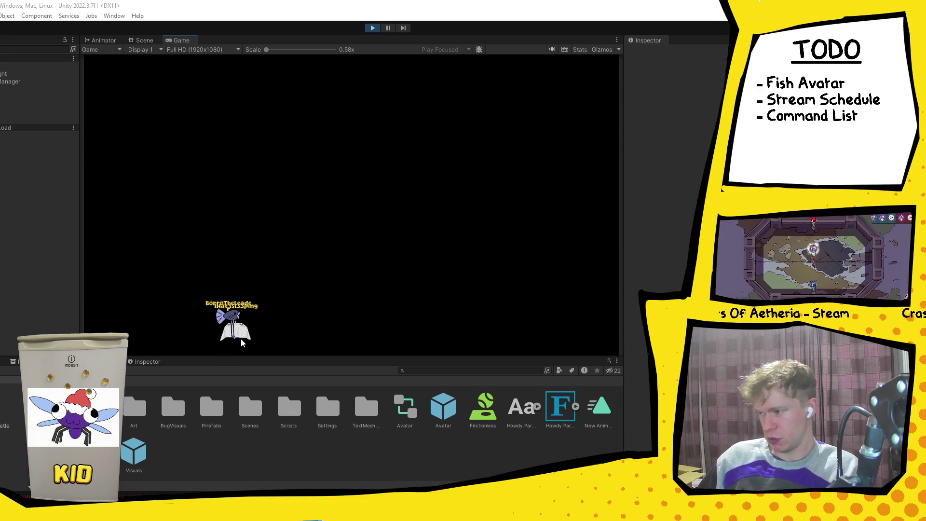
# Pause once an avatar has spawned and select its Fish child in the Hierarchy.
pyautogui.click(389, 27)
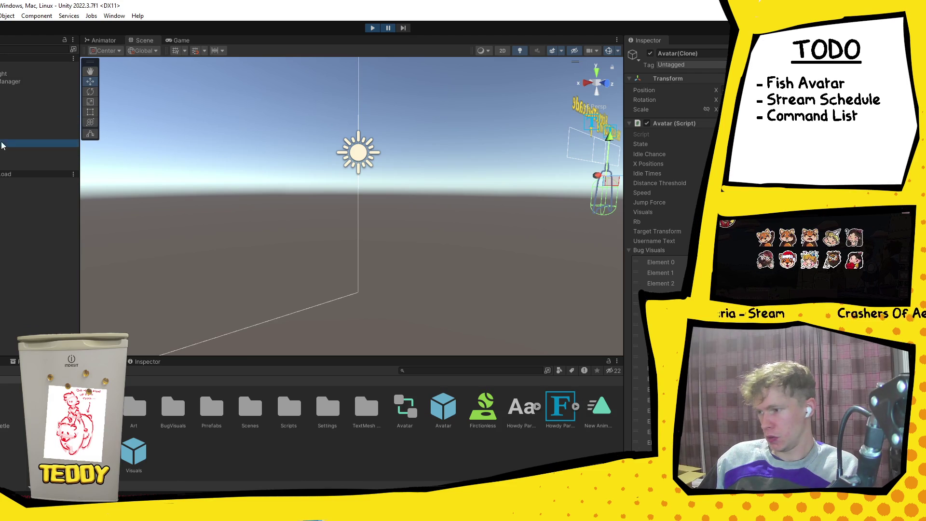
pyautogui.scroll(-6, 676, 169)
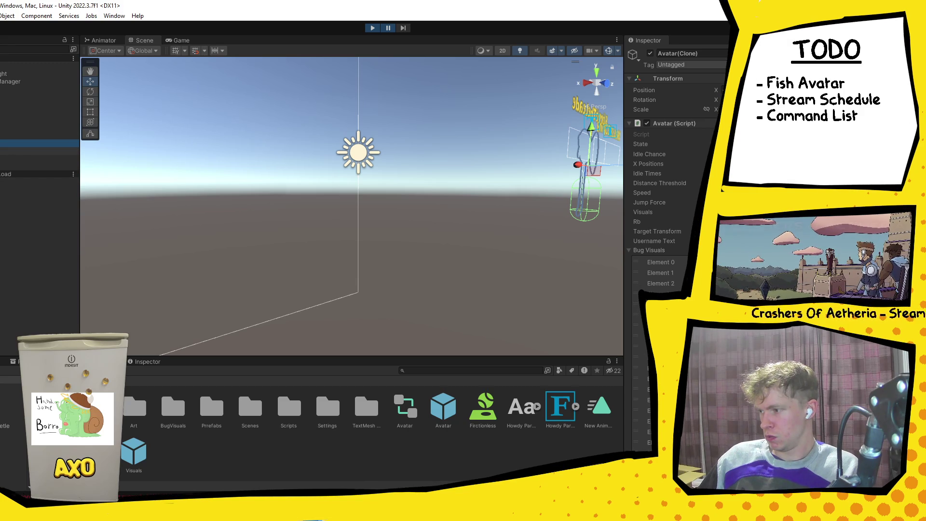
pyautogui.click(36, 321)
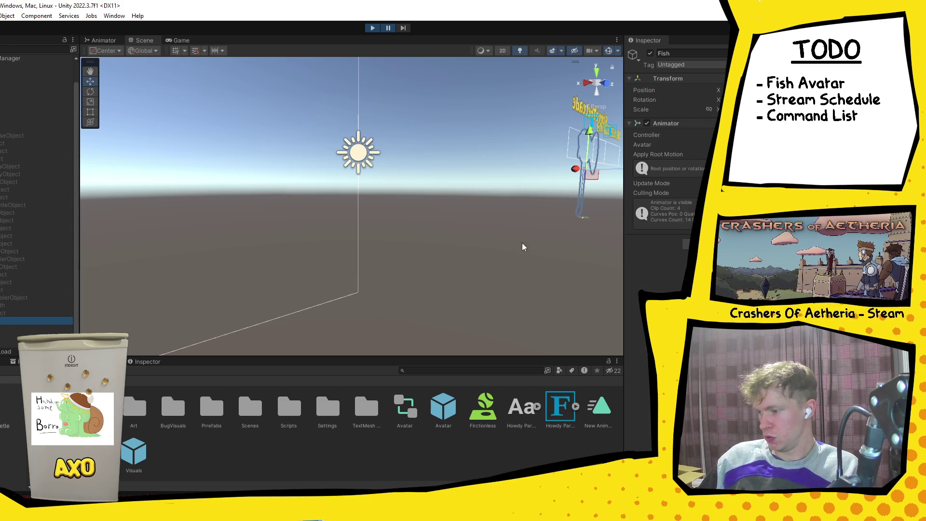
# Open the Fish animator controller and the Animation window with the Fish object selected.
pyautogui.click(714, 135)
pyautogui.doubleClick(92, 405)
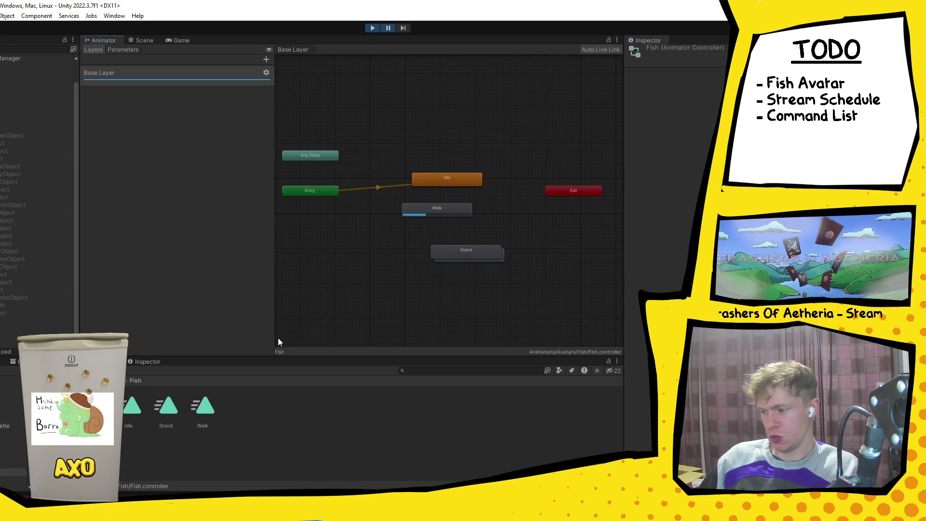
pyautogui.hotkey('ctrl', '6')
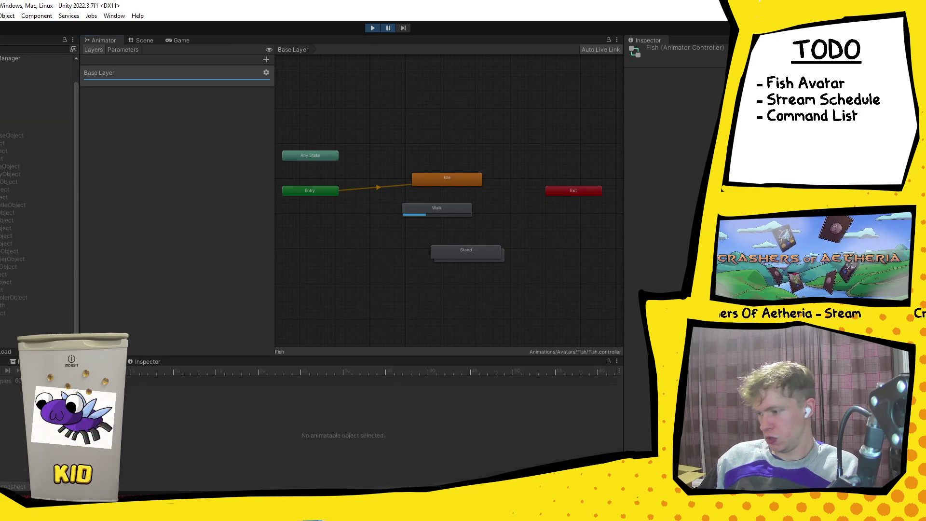
pyautogui.click(36, 321)
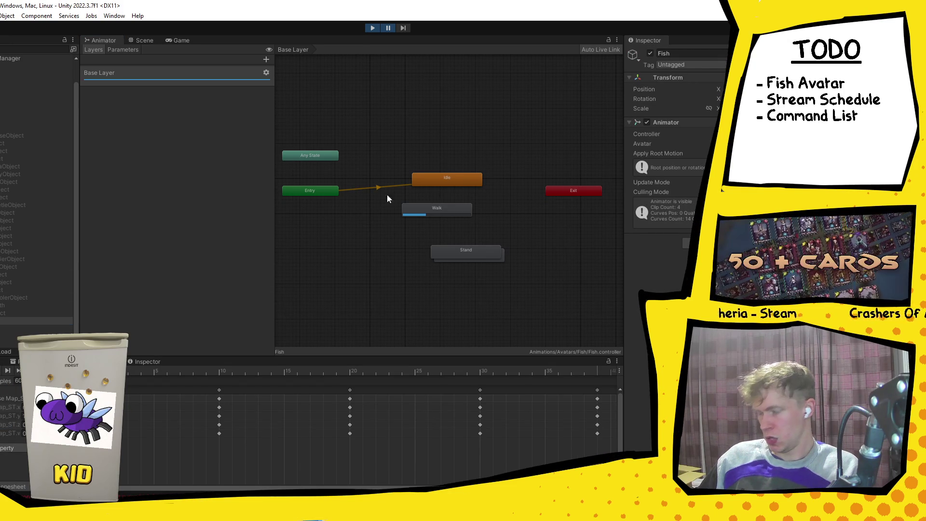
# Frame the fish in the Scene view, preview its animation, then exit Play mode.
pyautogui.click(142, 40)
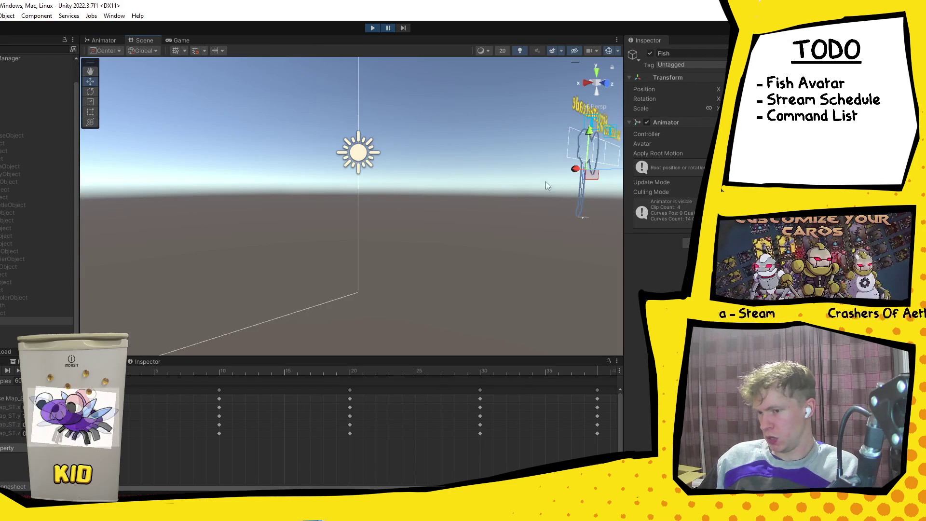
pyautogui.press('f')
pyautogui.moveTo(355, 237); pyautogui.dragTo(421, 211)
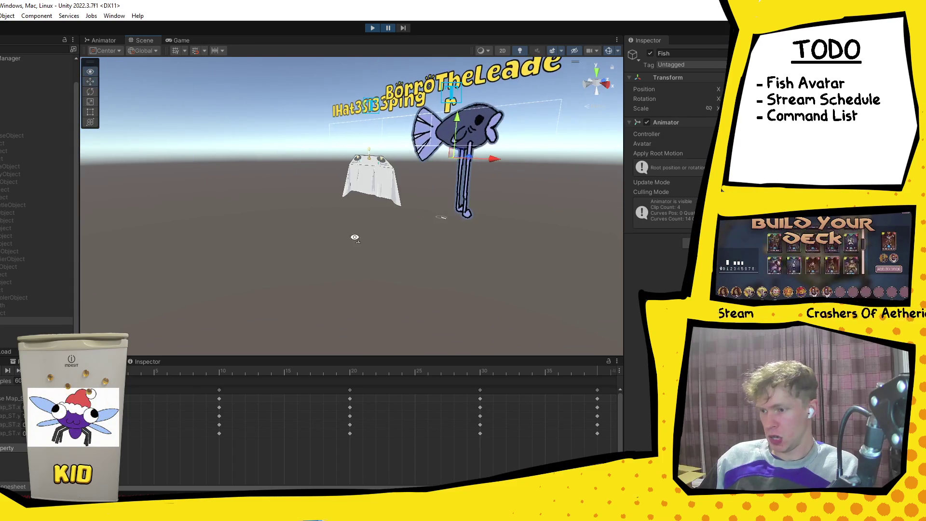
pyautogui.moveTo(463, 273)
pyautogui.mouseDown()
pyautogui.moveTo(309, 260)
pyautogui.moveTo(349, 261)
pyautogui.mouseUp()
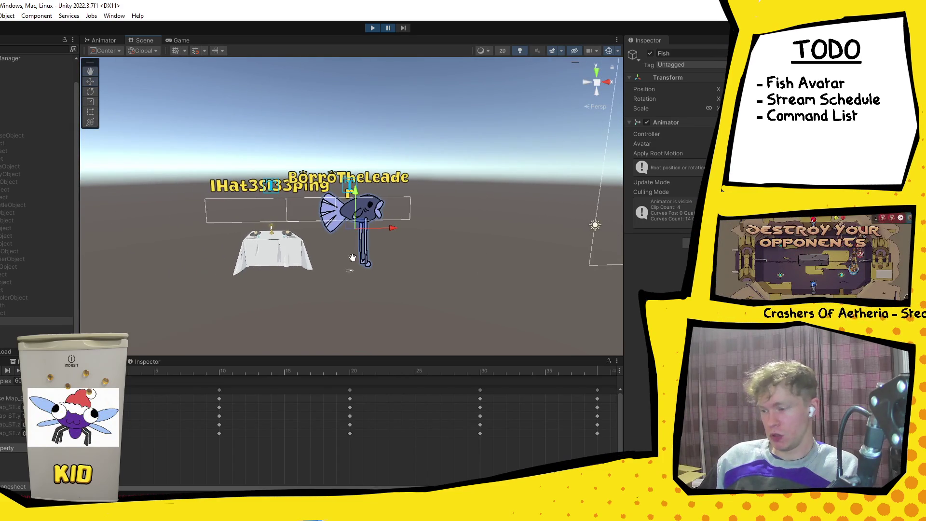
pyautogui.click(1, 372)
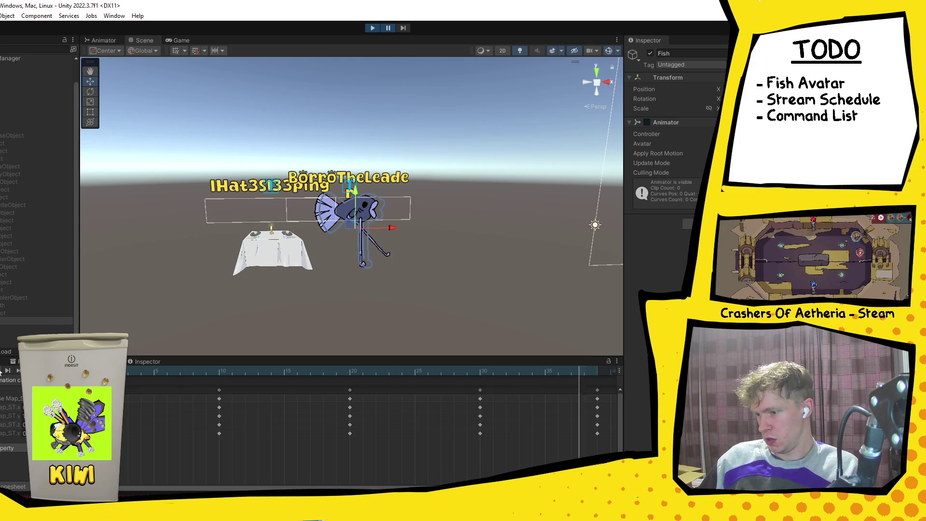
pyautogui.click(373, 27)
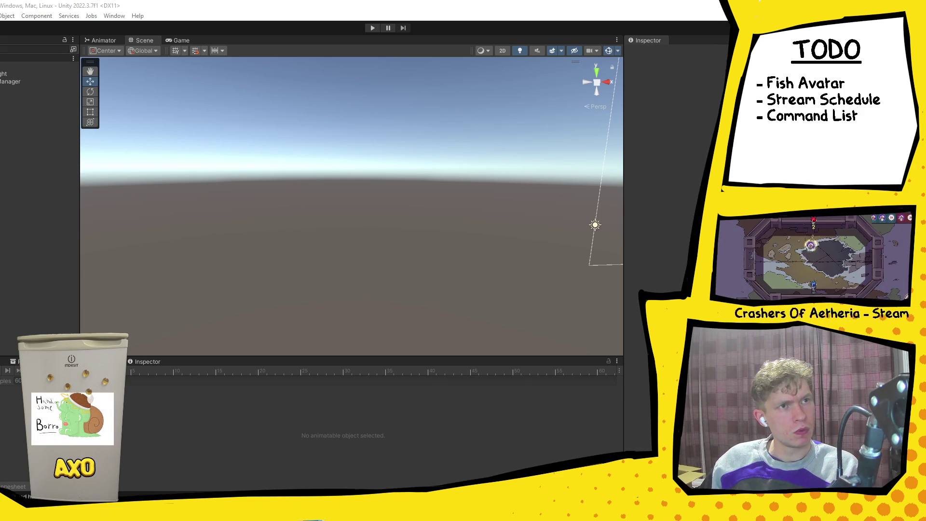
pyautogui.hotkey('alt', 'Tab')
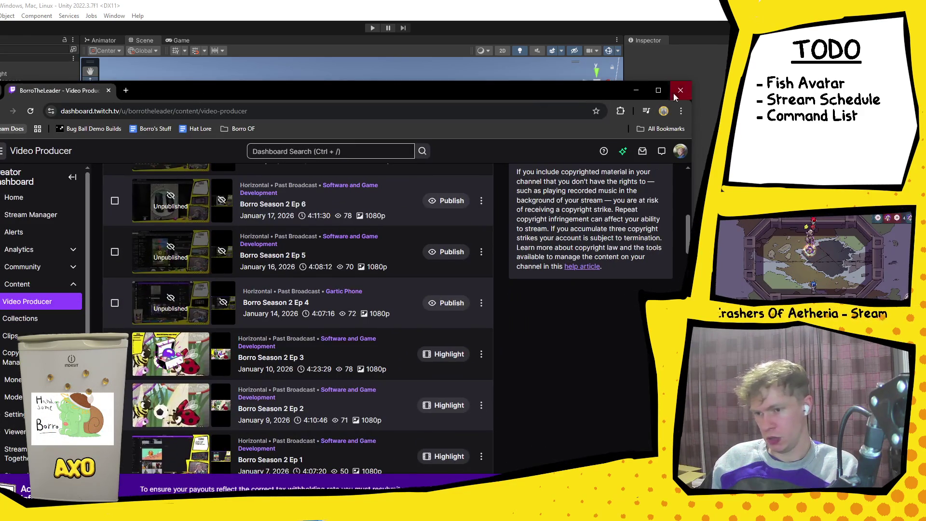
# Publish the Borro Season 2 Ep 4, Ep 5, Ep 6 and Ep 7 broadcasts.
pyautogui.click(658, 91)
pyautogui.scroll(-2, 408, 357)
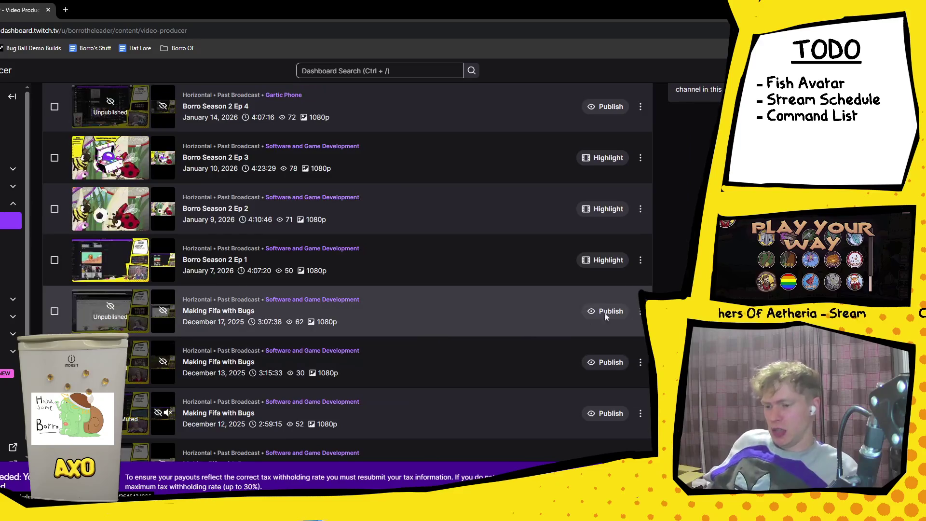
pyautogui.scroll(2, 612, 289)
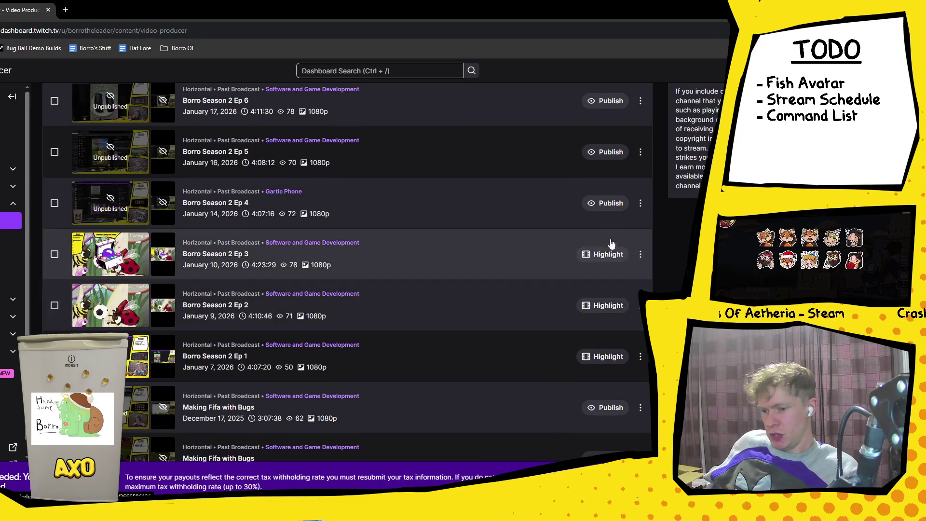
pyautogui.click(610, 204)
pyautogui.click(465, 302)
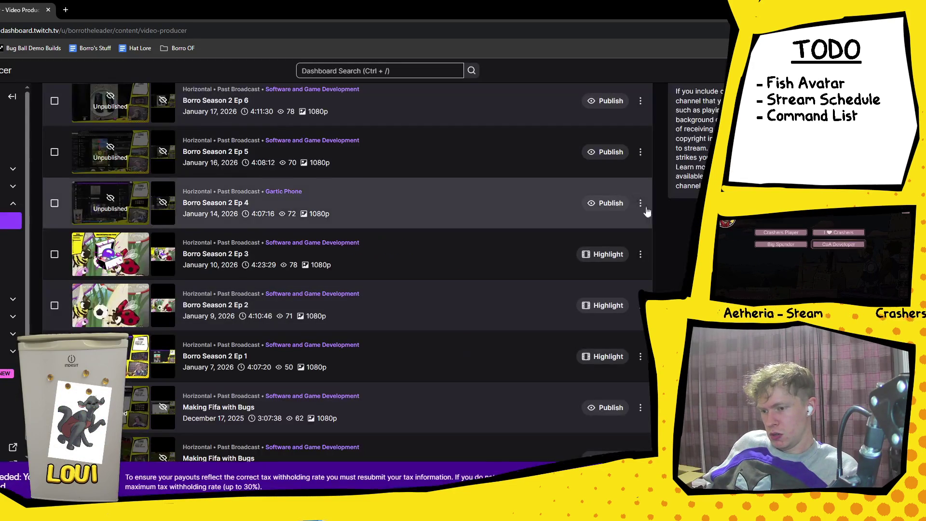
pyautogui.click(611, 152)
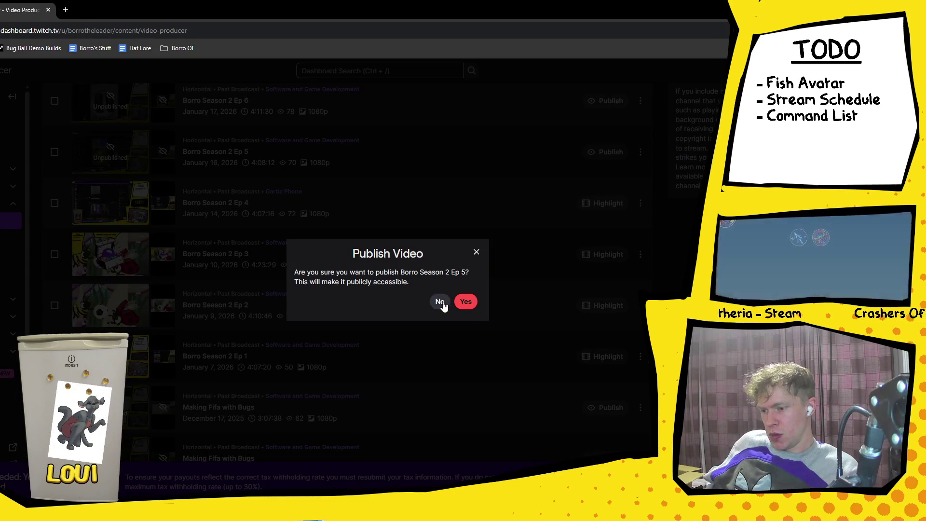
pyautogui.click(466, 302)
pyautogui.click(611, 106)
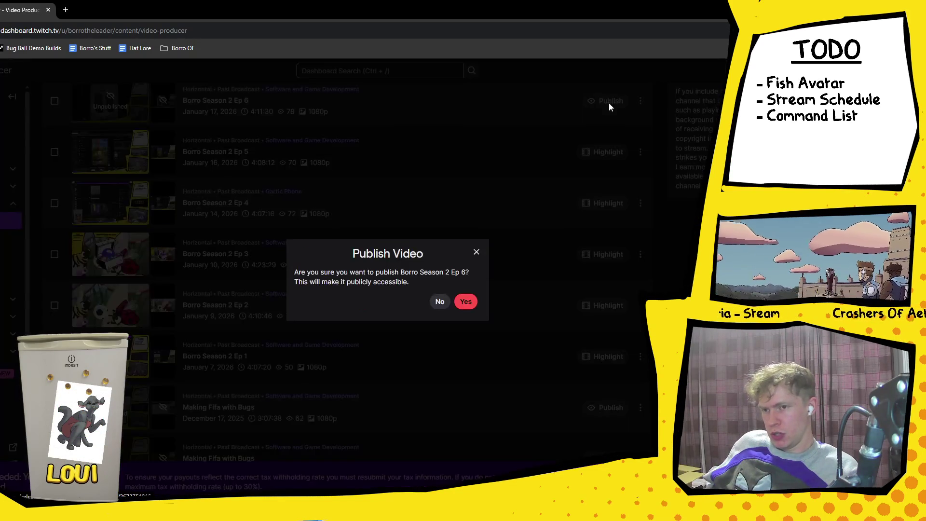
pyautogui.click(464, 302)
pyautogui.scroll(3, 555, 231)
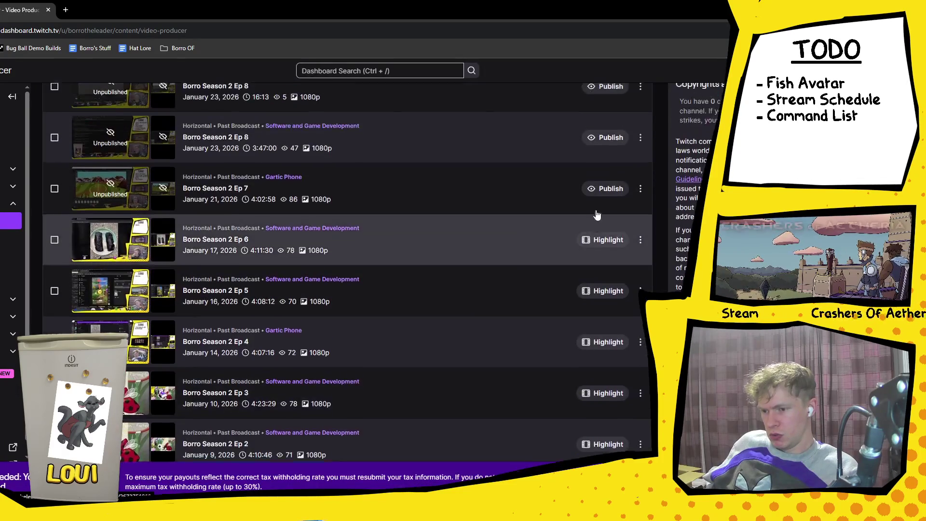
pyautogui.click(611, 194)
pyautogui.click(466, 302)
# Publish both Ep 8 broadcasts and the Ep 9 broadcast.
pyautogui.scroll(2, 598, 242)
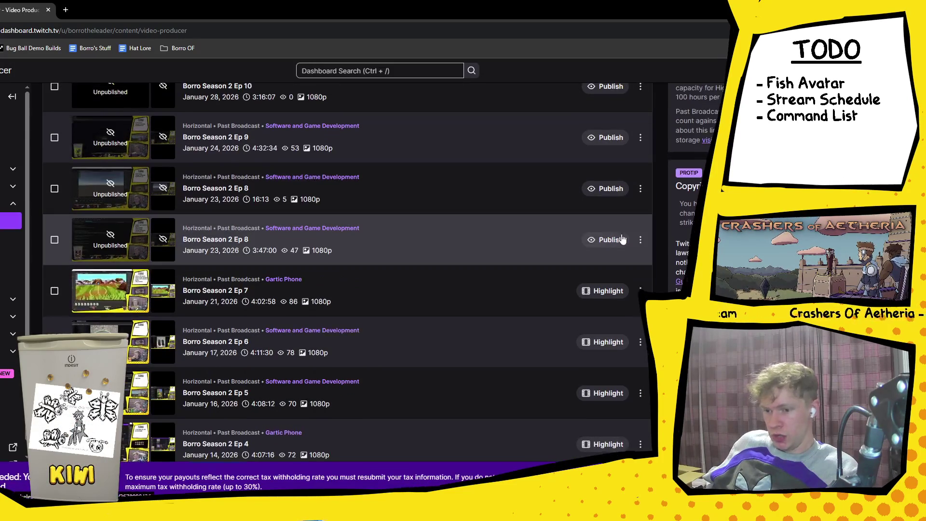
pyautogui.click(613, 243)
pyautogui.click(466, 302)
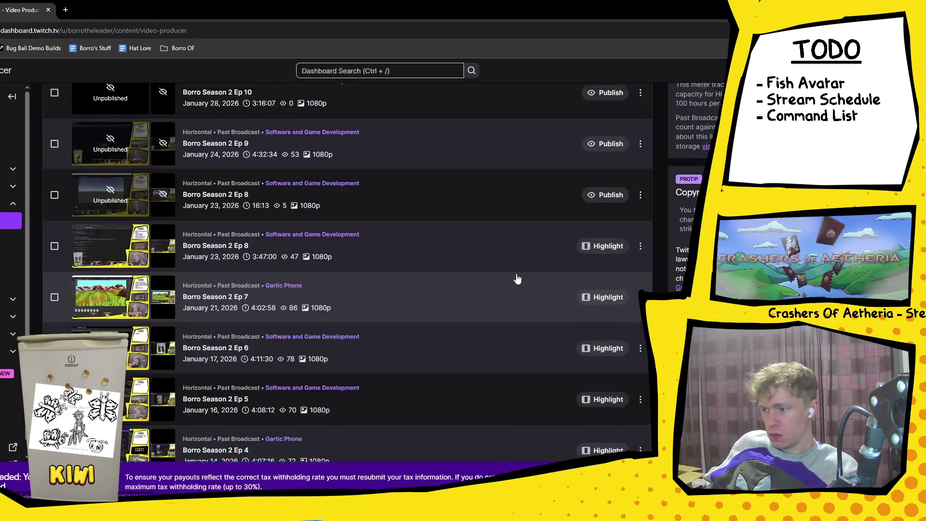
pyautogui.scroll(2, 517, 279)
pyautogui.click(612, 288)
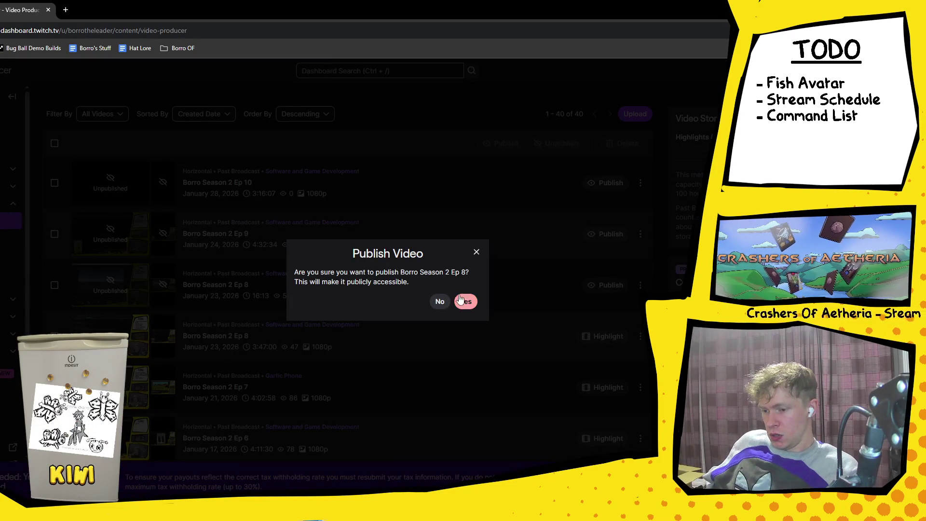
pyautogui.click(466, 302)
pyautogui.click(610, 236)
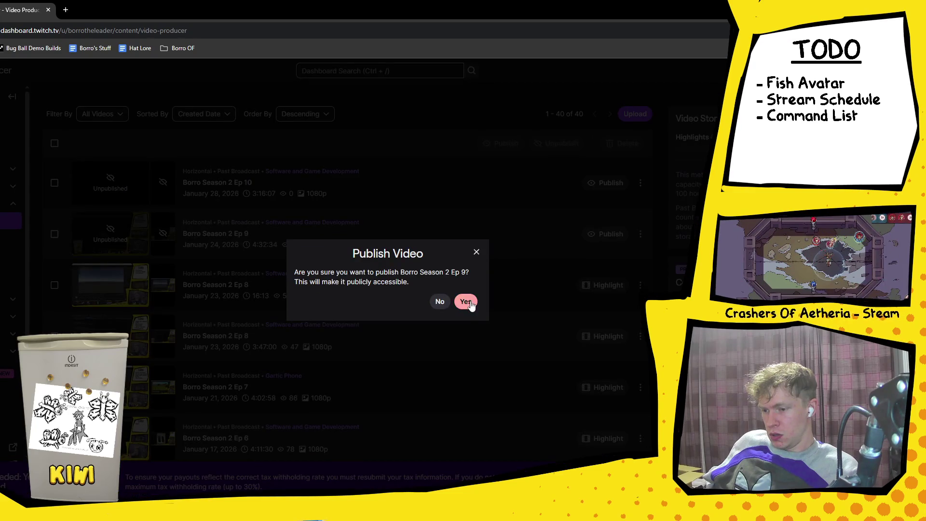
pyautogui.click(470, 303)
# Decline publishing Ep 10 and open Ep 1 in the Highlighter.
pyautogui.click(609, 183)
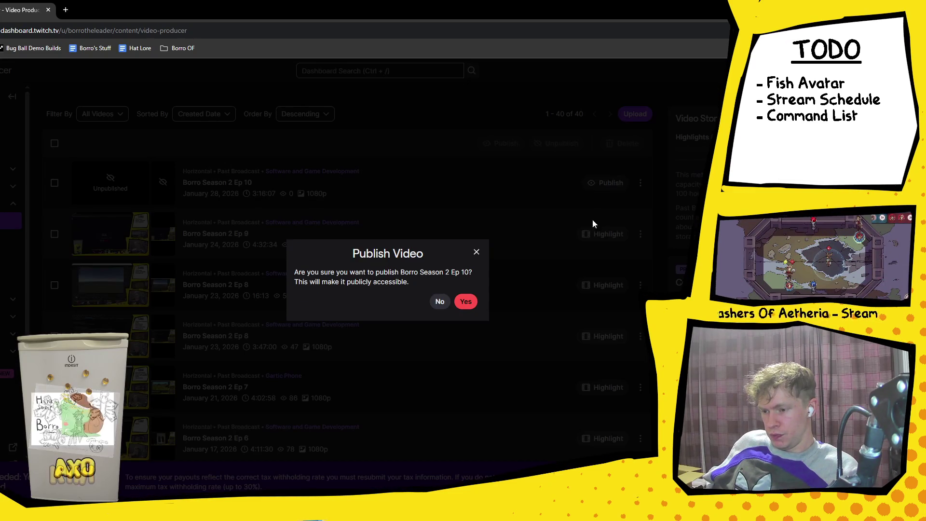
pyautogui.click(465, 303)
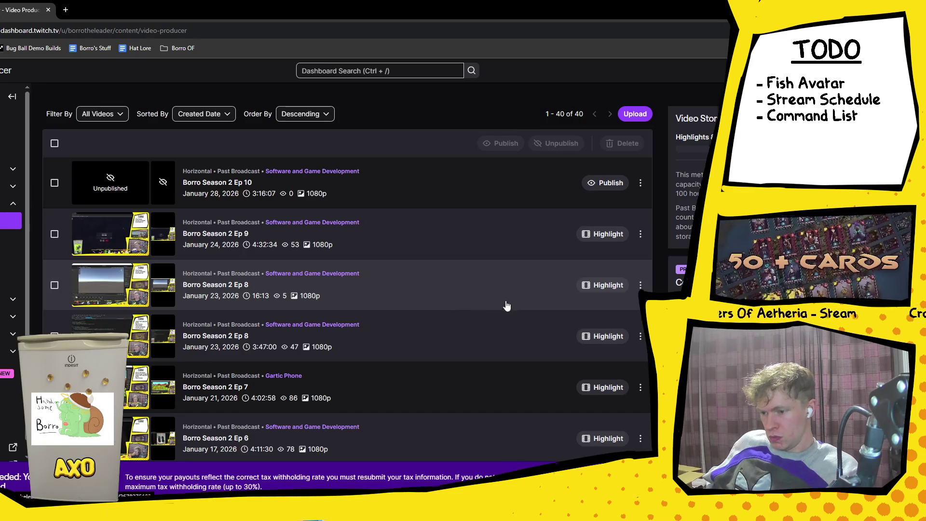
pyautogui.scroll(-9, 507, 305)
pyautogui.scroll(2, 507, 305)
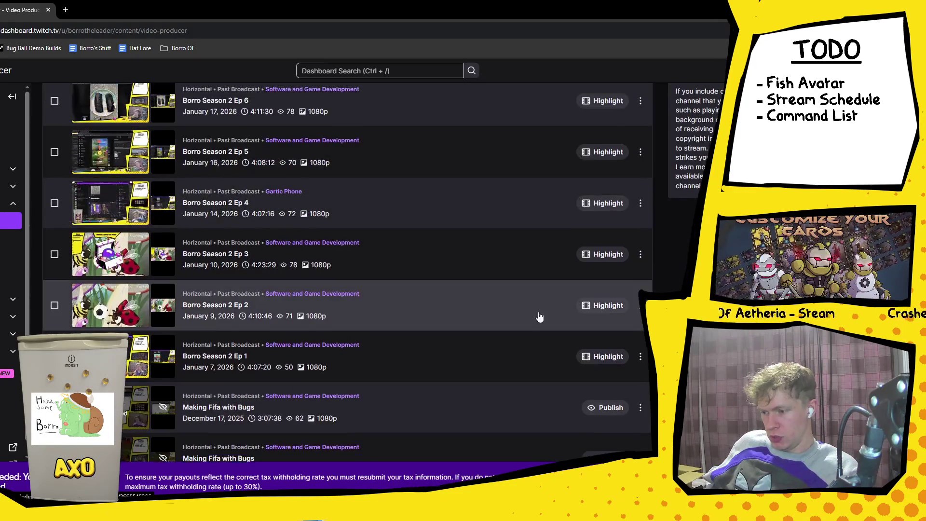
pyautogui.click(598, 357)
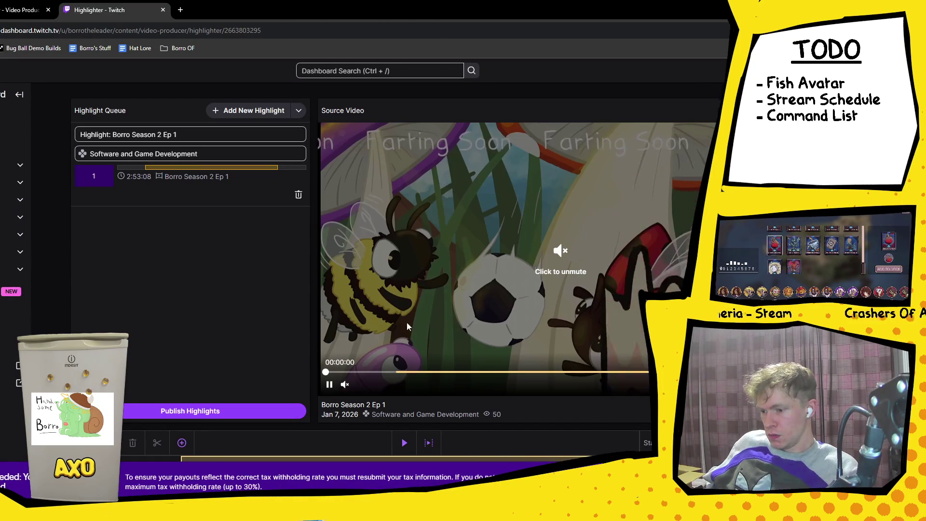
# Queue a second and third Ep 1 highlight, unmuting the video and restoring the browser window.
pyautogui.scroll(-1, 624, 274)
pyautogui.scroll(-2, 620, 278)
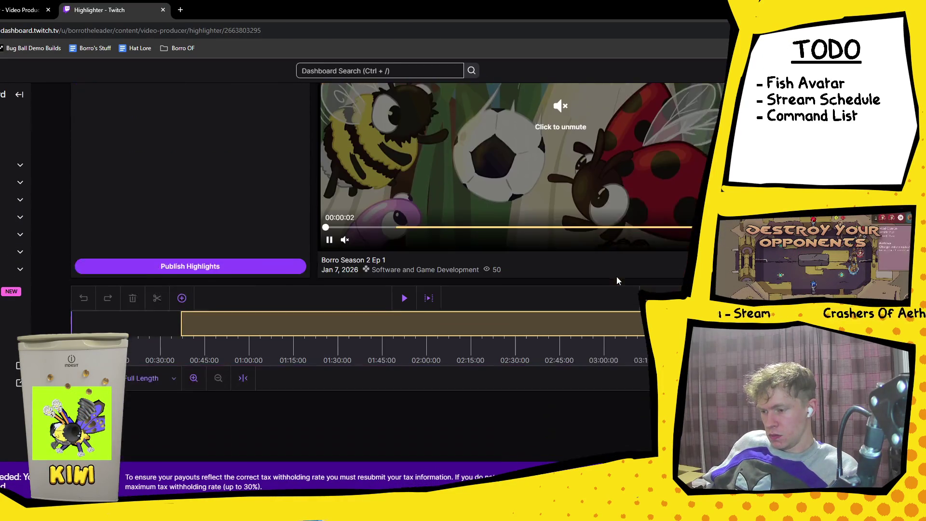
pyautogui.scroll(3, 615, 277)
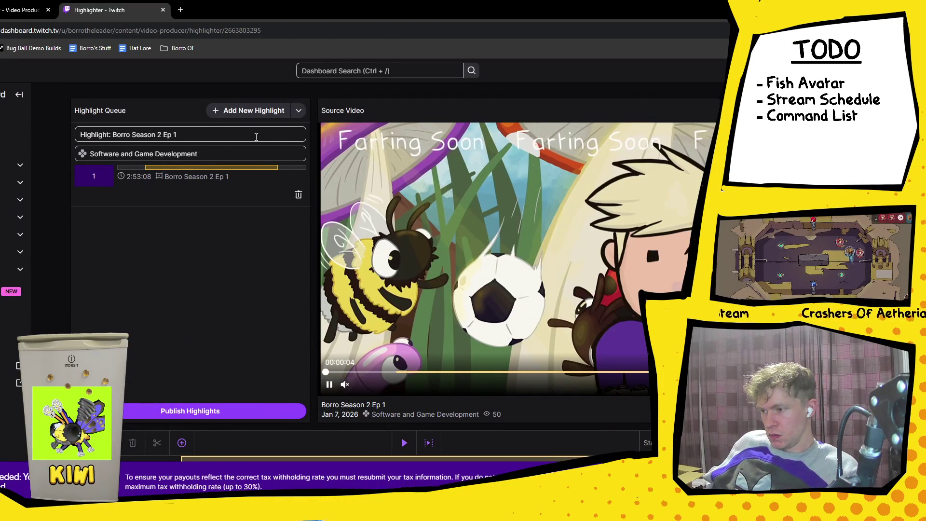
pyautogui.click(255, 111)
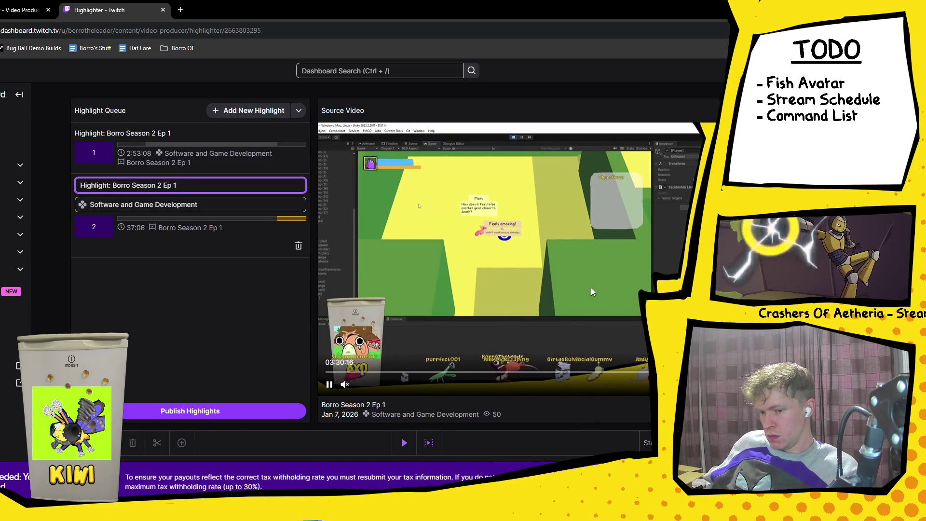
pyautogui.click(345, 385)
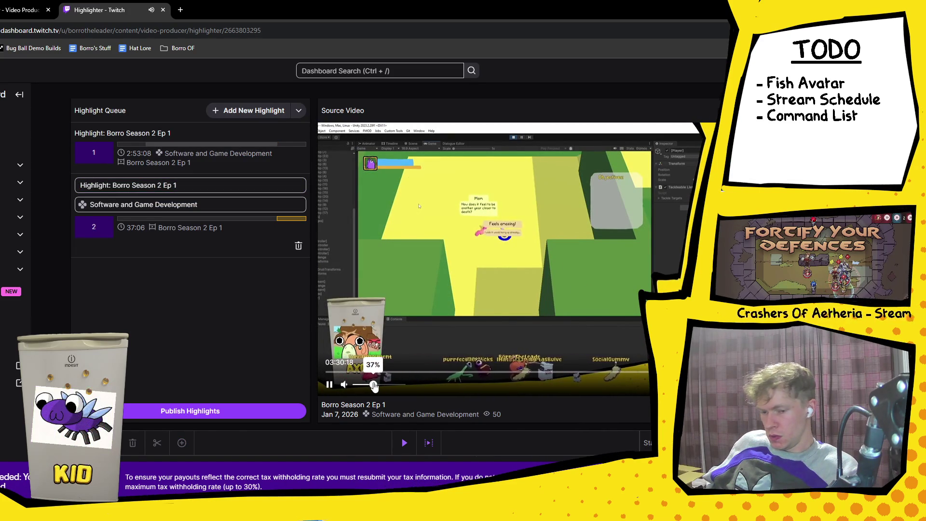
pyautogui.doubleClick(606, 10)
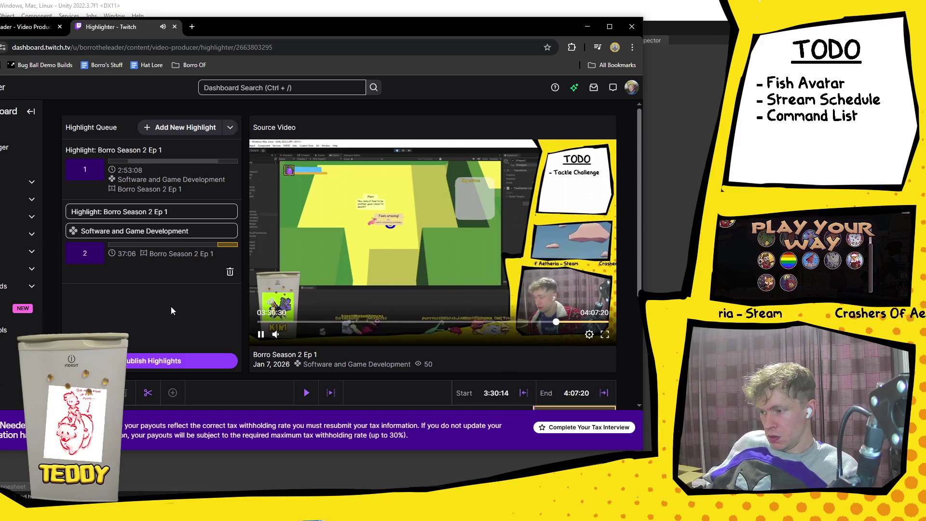
pyautogui.click(174, 127)
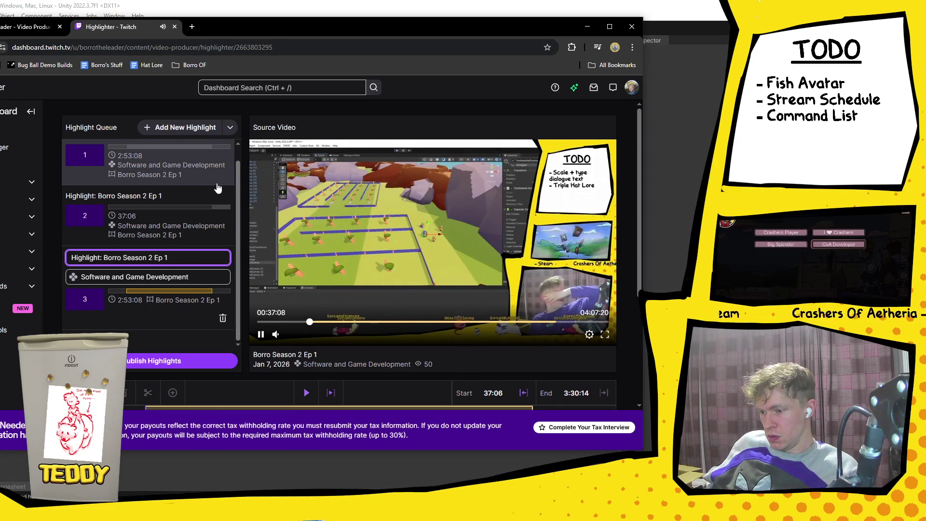
pyautogui.scroll(1, 182, 259)
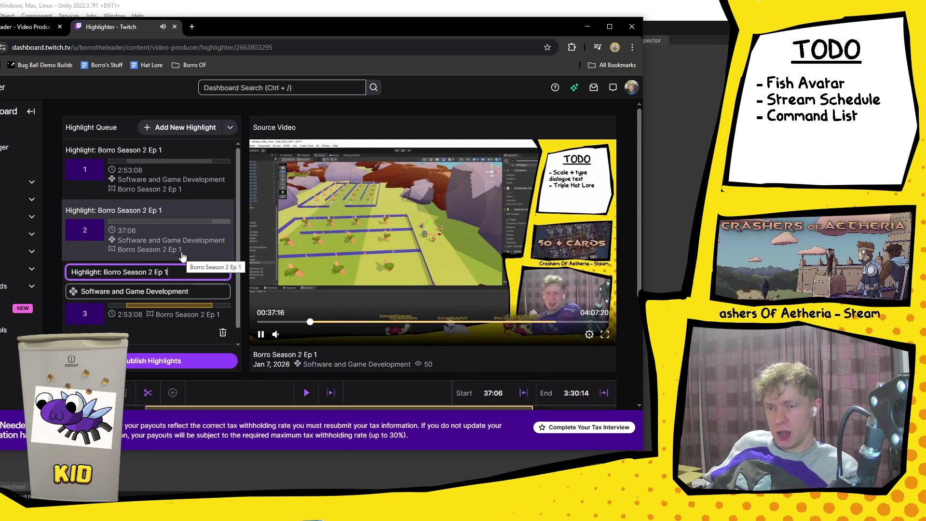
# Review the first highlight's title, then delete all three queued highlights.
pyautogui.click(159, 176)
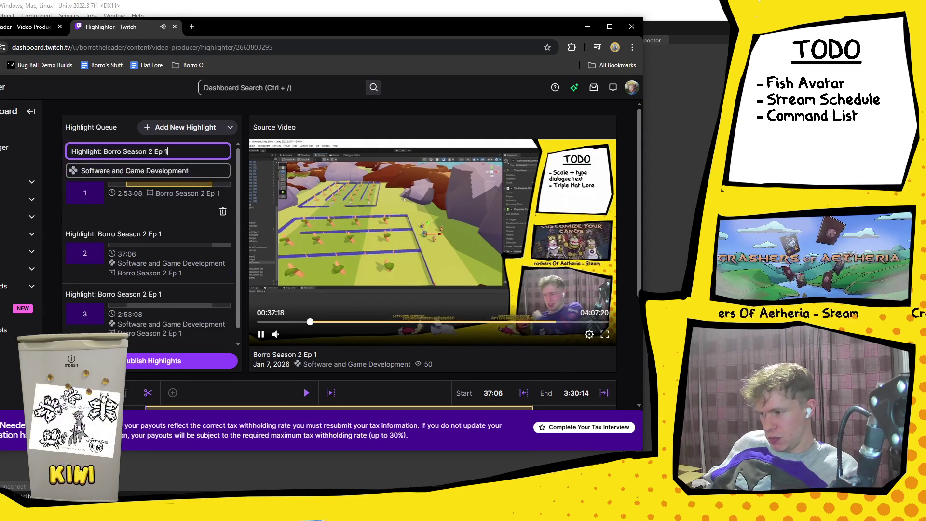
pyautogui.click(158, 213)
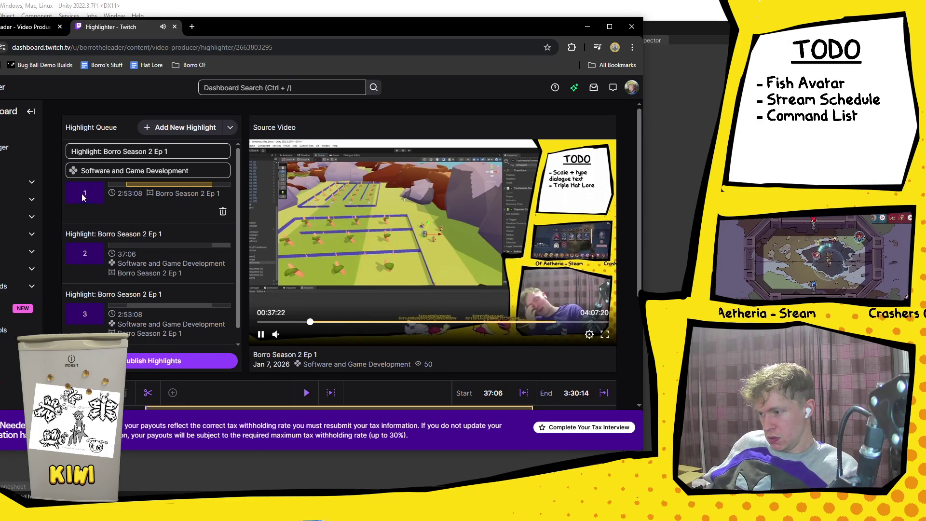
pyautogui.scroll(-2, 109, 210)
pyautogui.scroll(-2, 149, 272)
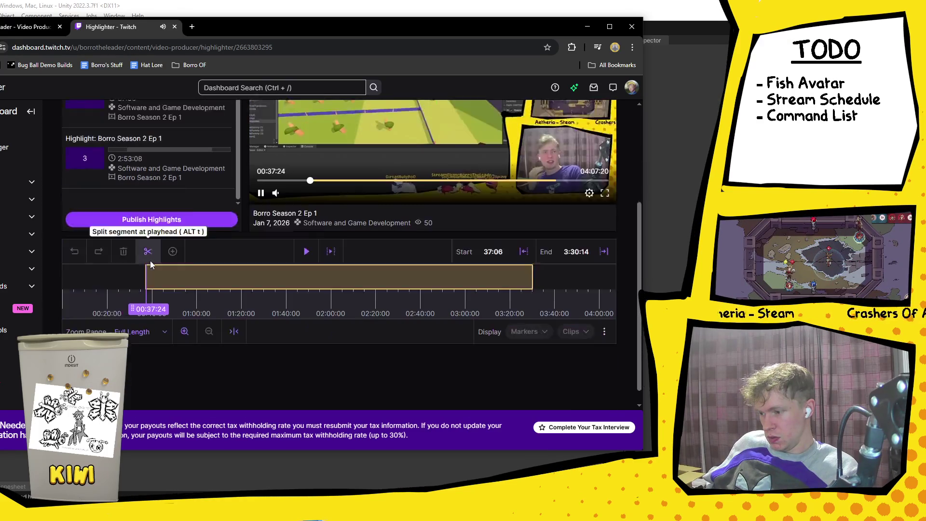
pyautogui.scroll(3, 150, 268)
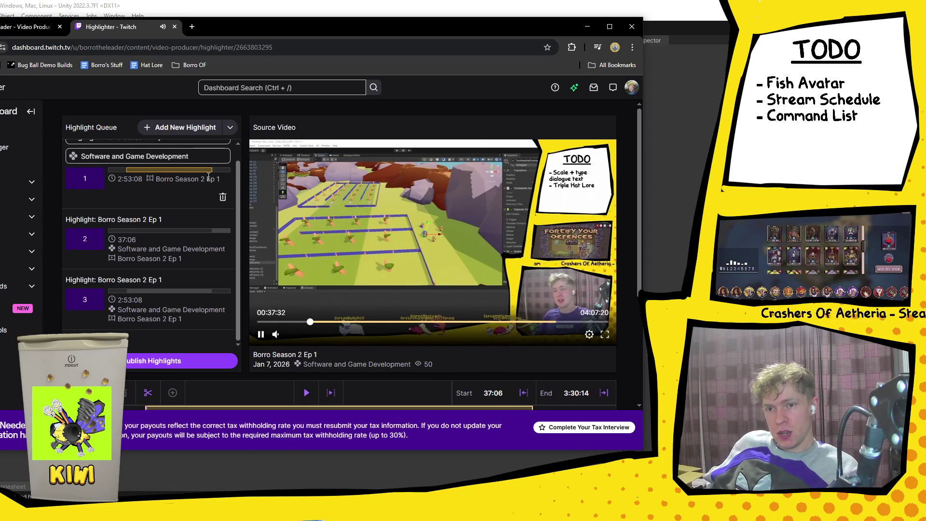
pyautogui.scroll(-3, 208, 187)
pyautogui.scroll(3, 212, 203)
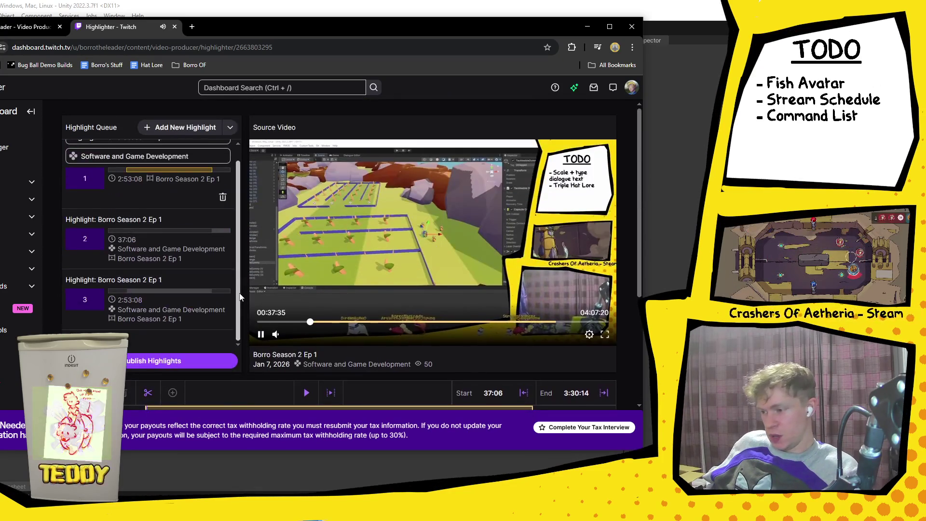
pyautogui.click(225, 320)
pyautogui.click(225, 328)
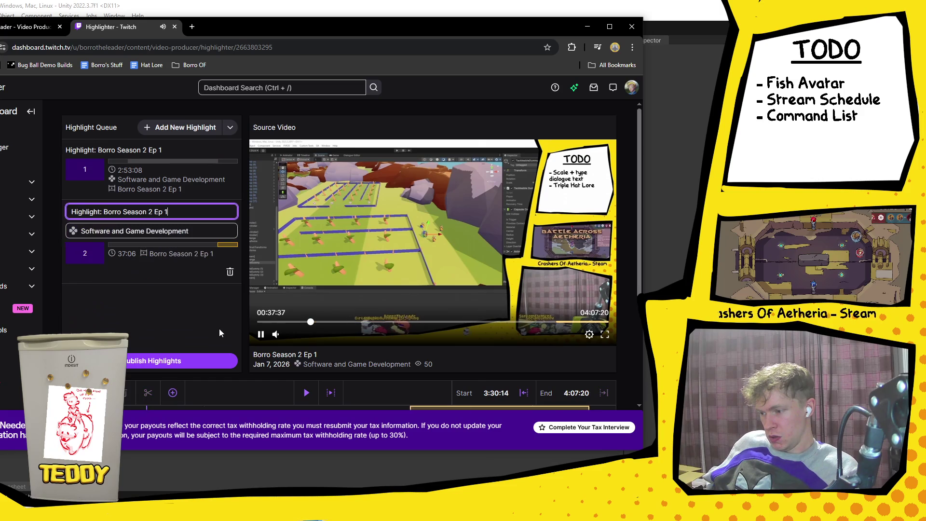
pyautogui.click(230, 273)
pyautogui.click(230, 211)
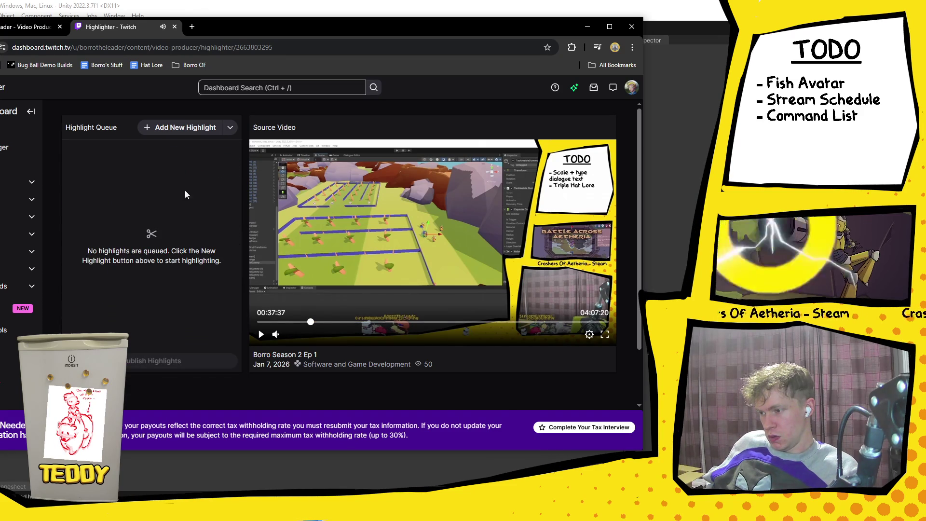
# Re-add and delete highlights again, then close the Highlighter and leave without saving.
pyautogui.click(181, 127)
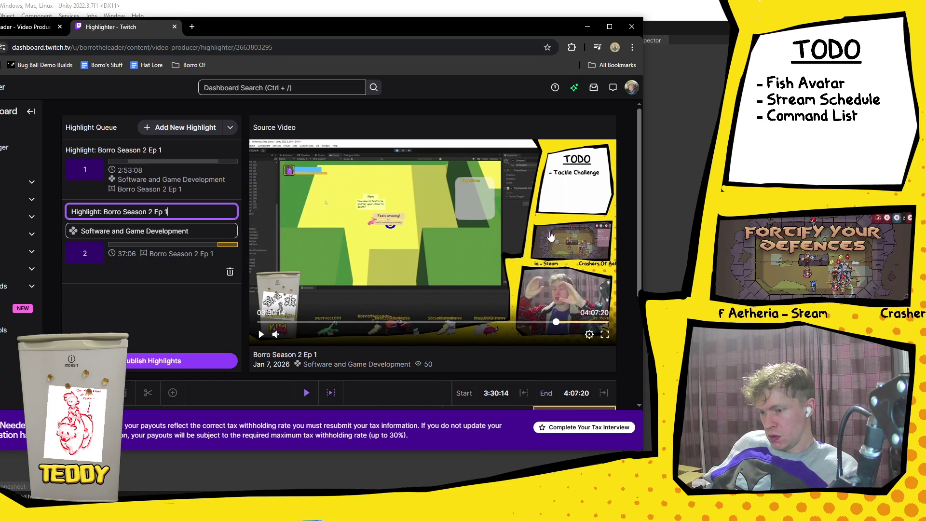
pyautogui.click(230, 271)
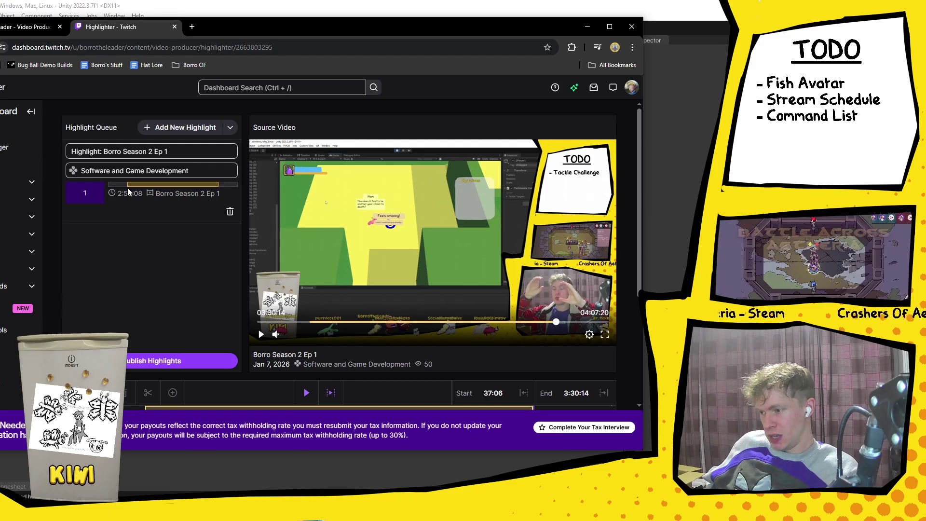
pyautogui.click(163, 215)
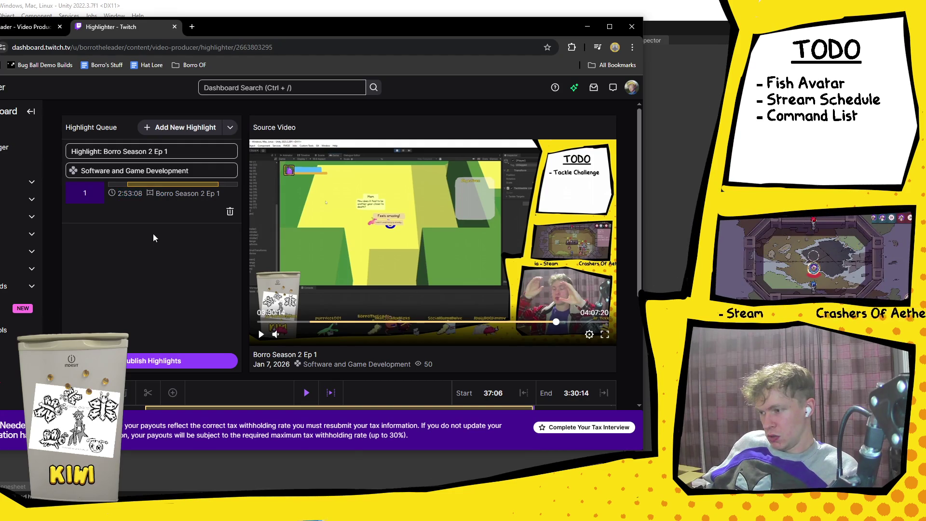
pyautogui.click(231, 128)
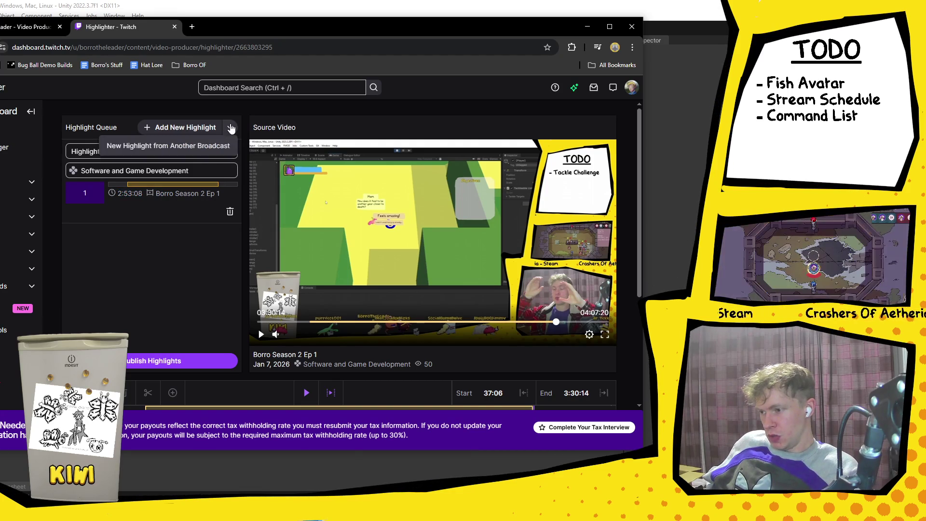
pyautogui.click(196, 223)
pyautogui.click(230, 211)
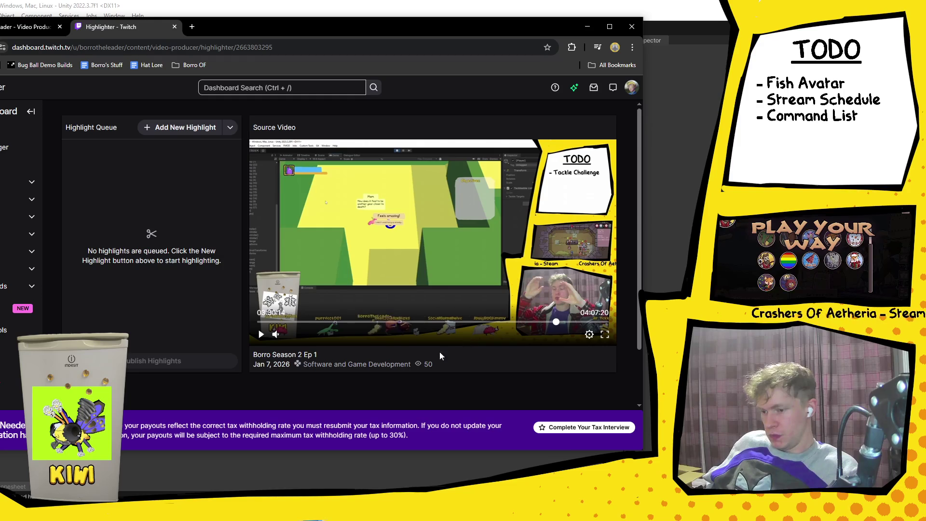
pyautogui.tripleClick(419, 364)
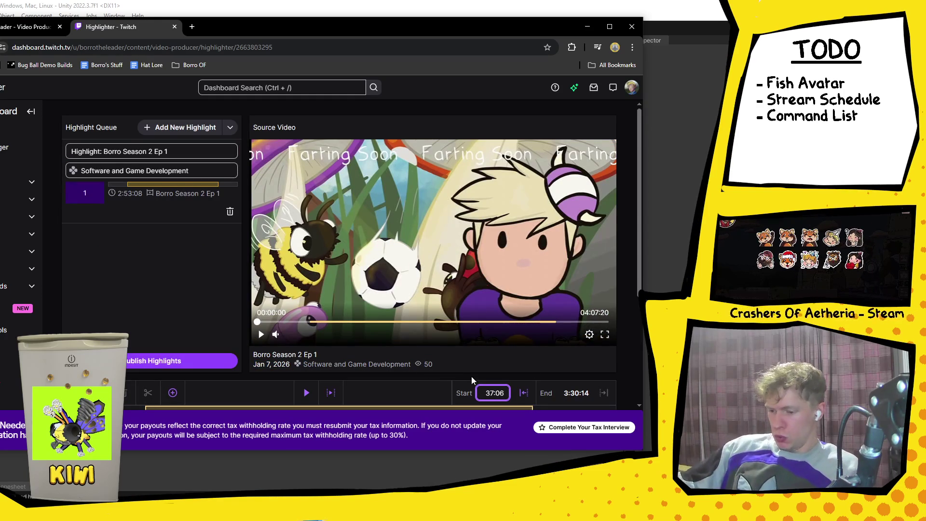
pyautogui.click(175, 27)
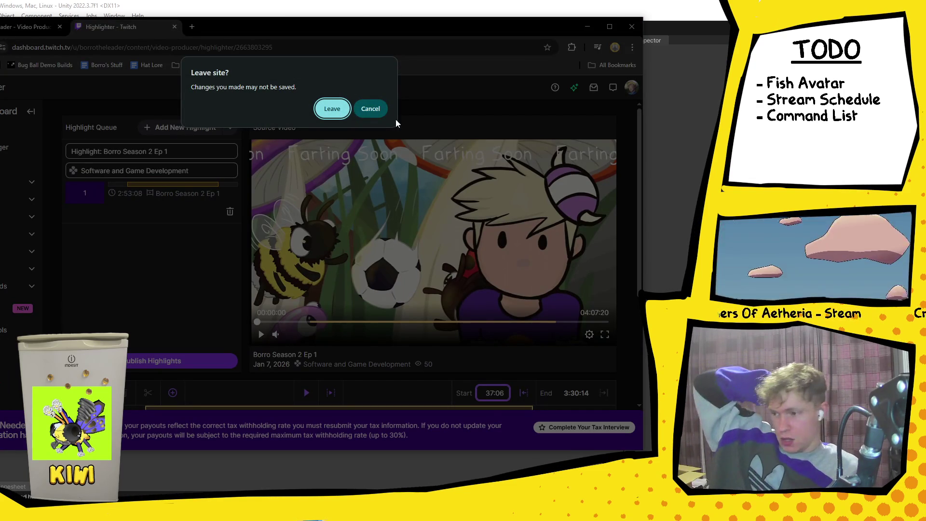
pyautogui.click(347, 111)
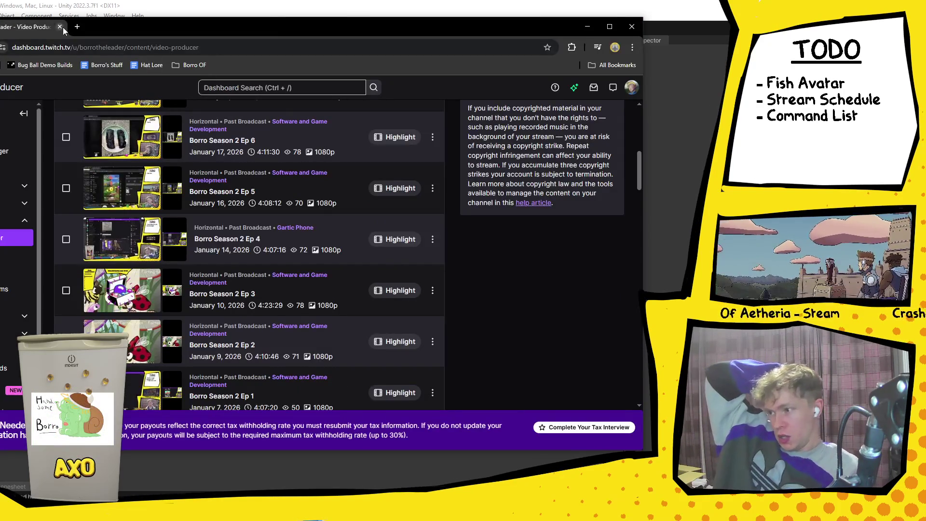
# Close the video list and reopen the StreamOverlay project from Unity Hub.
pyautogui.click(61, 27)
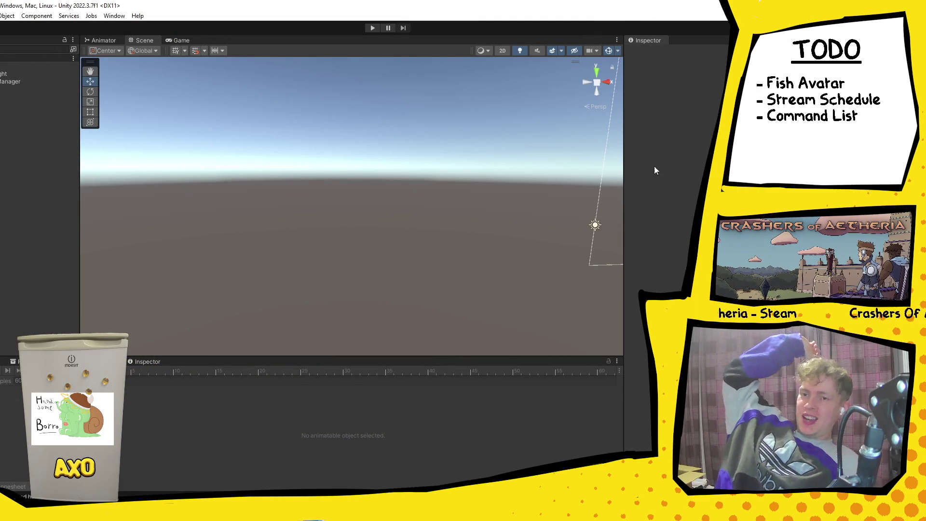
pyautogui.hotkey('alt', 'Tab')
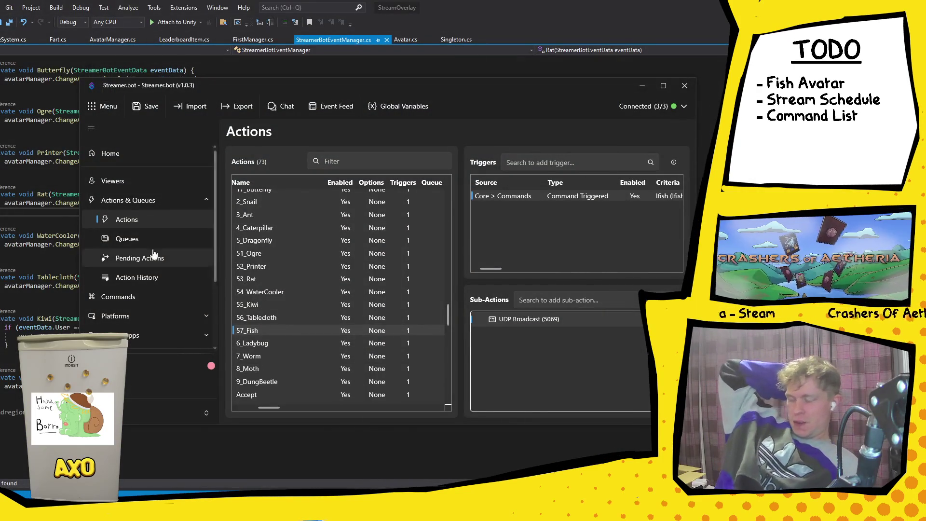
pyautogui.click(306, 191)
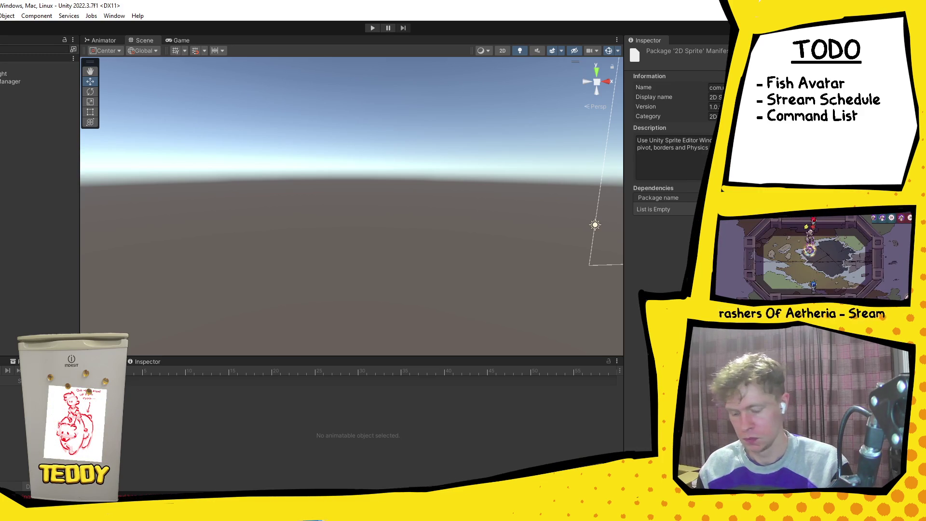
# Build StreamOverlay.exe into the Builds folder, then close Explorer and Build Settings.
pyautogui.click(1, 16)
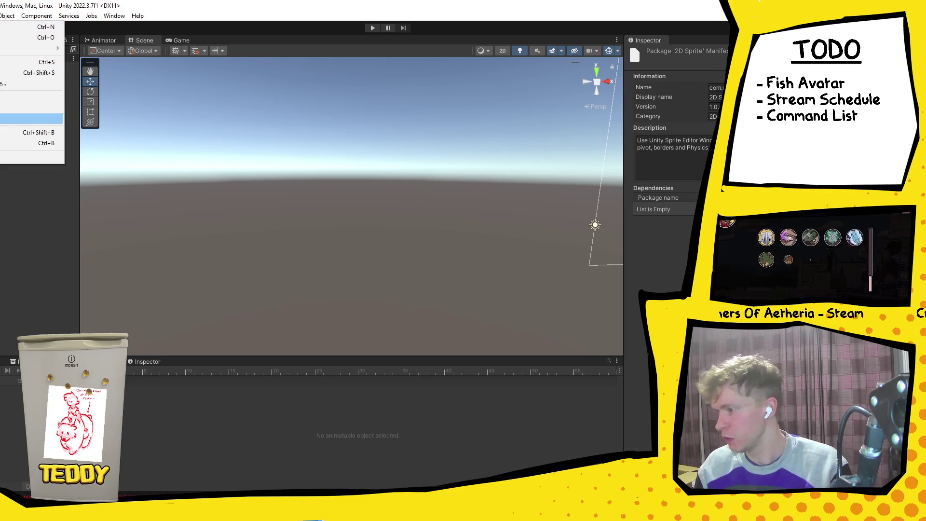
pyautogui.click(29, 133)
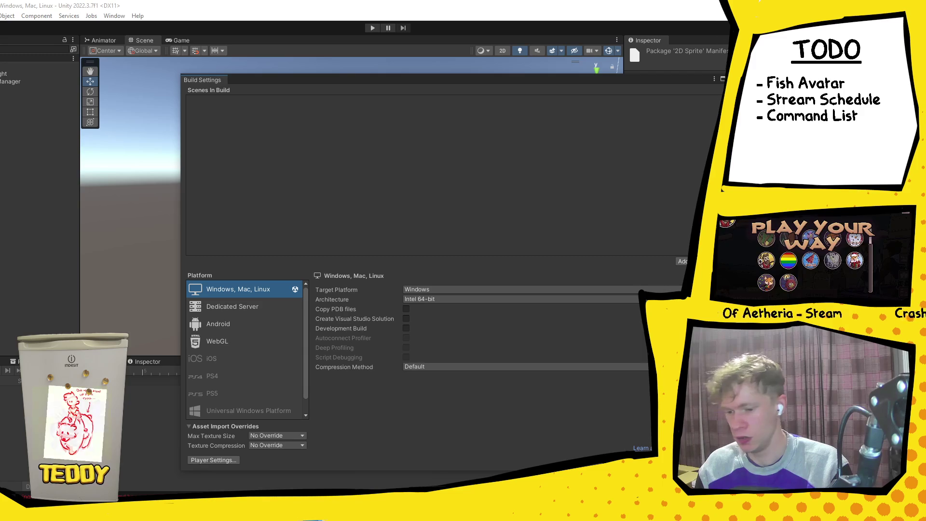
pyautogui.hotkey('ctrl', 'b')
pyautogui.click(301, 264)
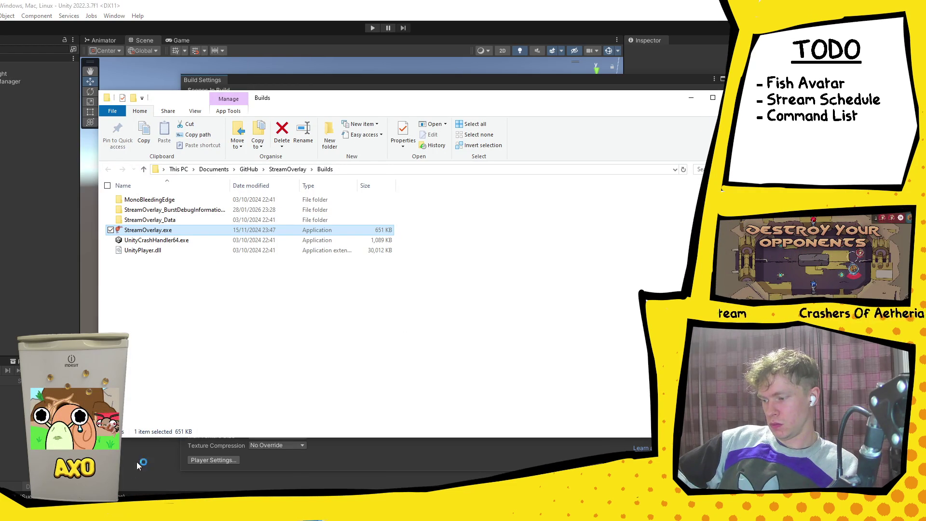
pyautogui.hotkey('alt', 'Tab')
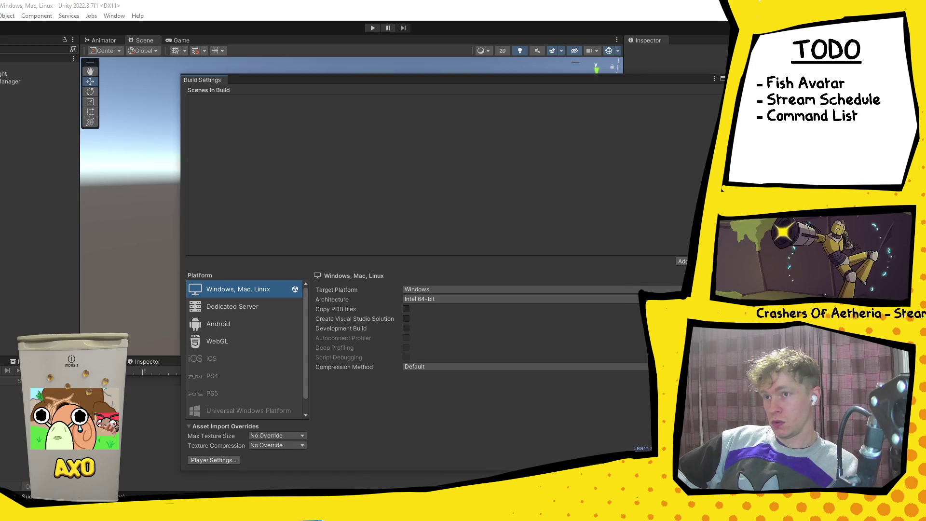
pyautogui.hotkey('alt', 'F4')
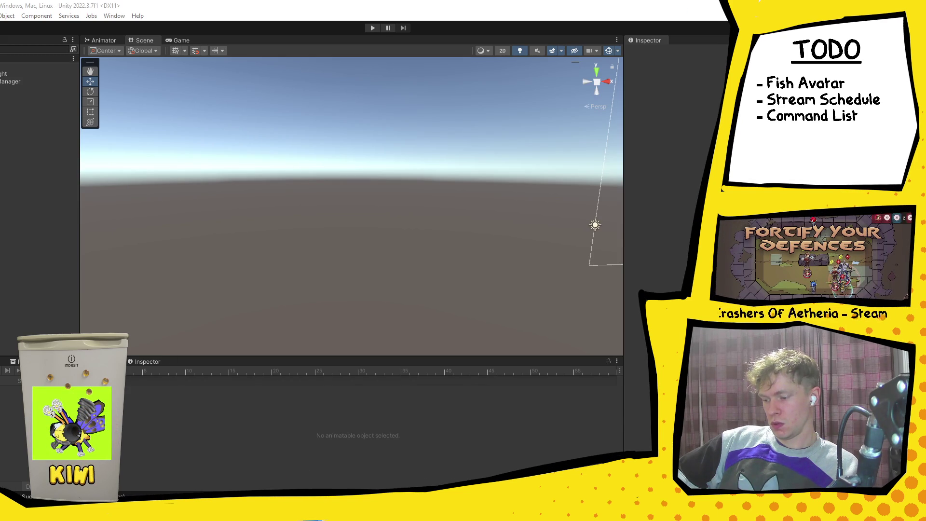
pyautogui.click(229, 477)
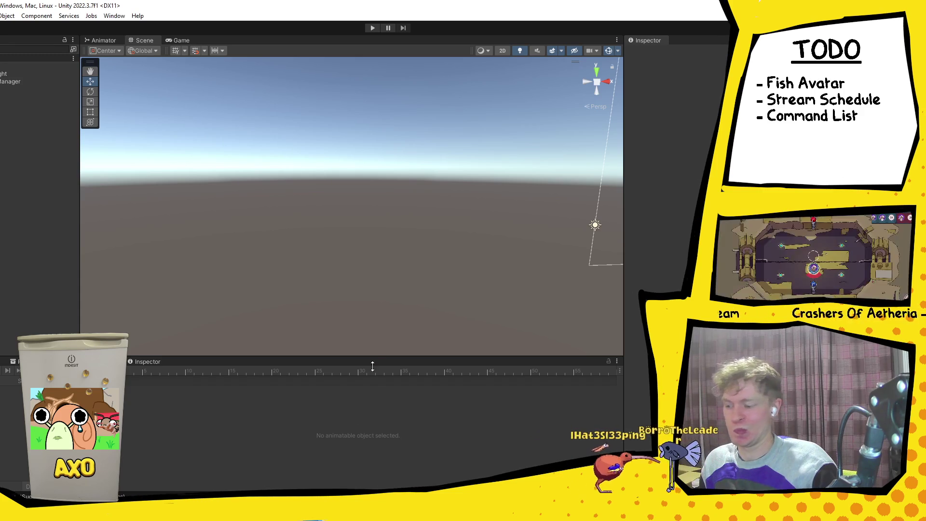
pyautogui.hotkey('alt', 'Tab')
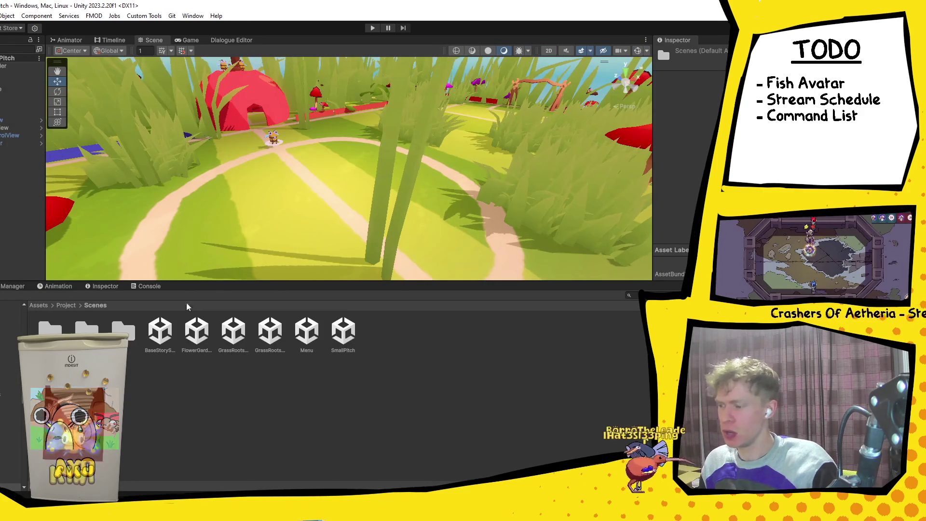
# Play the Bug Ball Menu scene through to VS team selection, stop, and return to the 2022 editor.
pyautogui.click(312, 329)
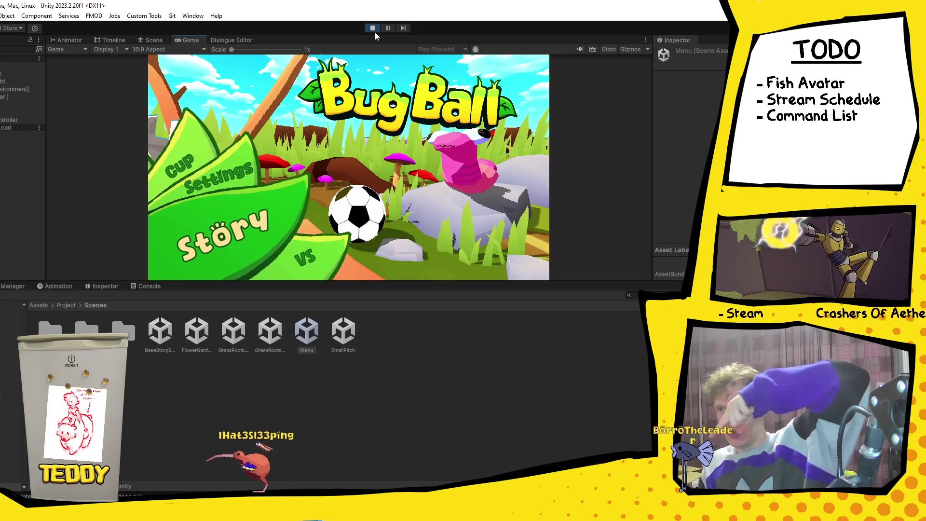
pyautogui.click(336, 258)
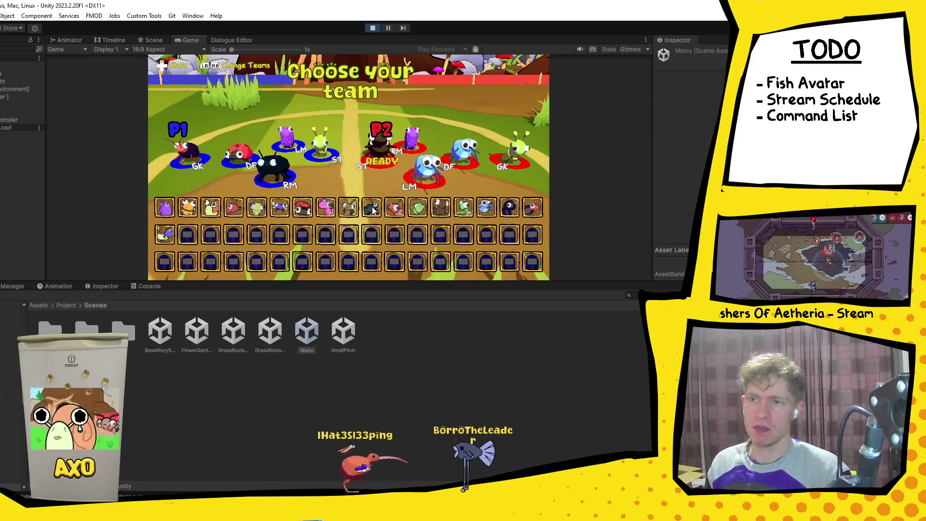
pyautogui.click(378, 28)
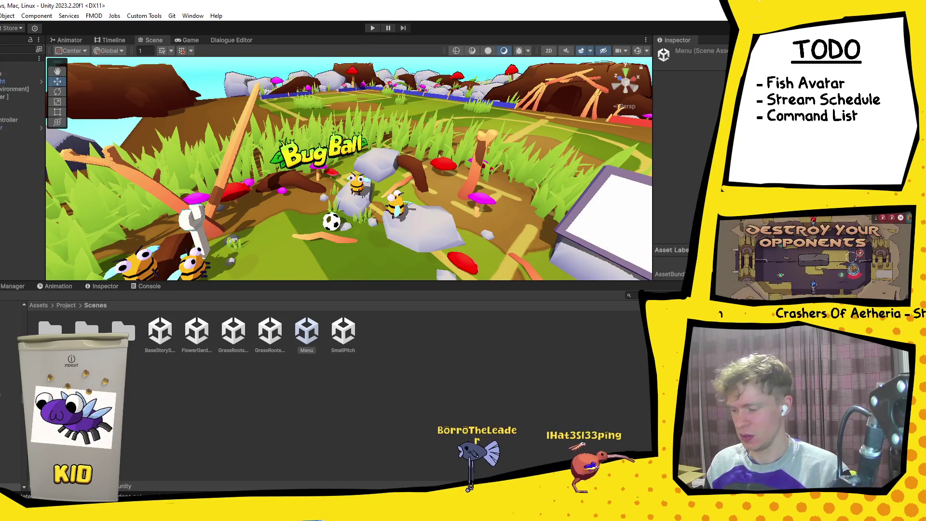
pyautogui.hotkey('alt', 'Tab')
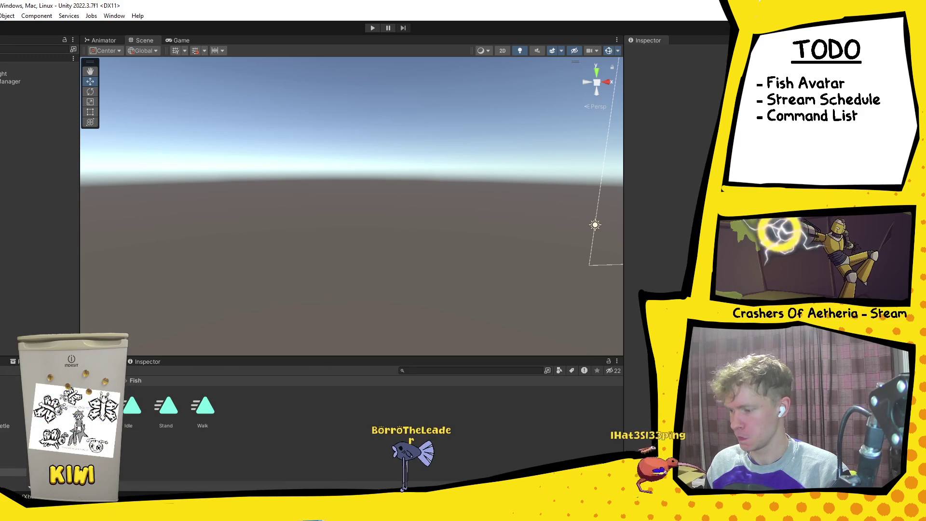
# Review the Fish controller's Idle, Walk and Stand states in the Animator and Animation tabs.
pyautogui.doubleClick(91, 405)
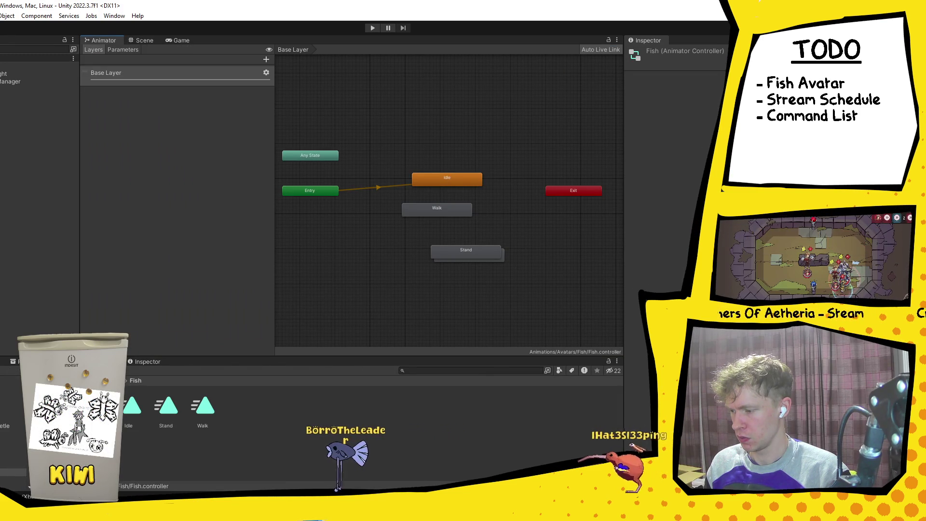
pyautogui.click(29, 361)
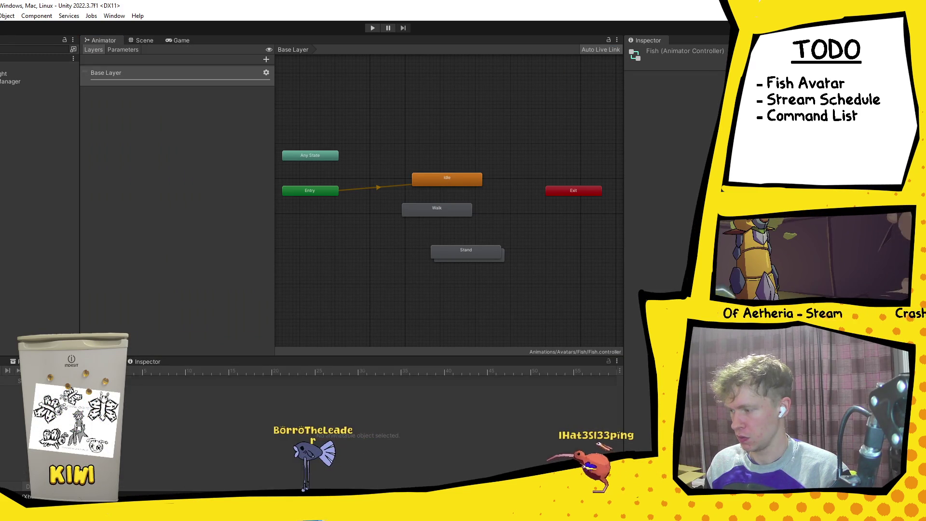
pyautogui.hotkey('ctrl', '5')
# Open the Avatar prefab from Assets, select its Quad, and view it in the Scene.
pyautogui.click(132, 380)
pyautogui.click(444, 408)
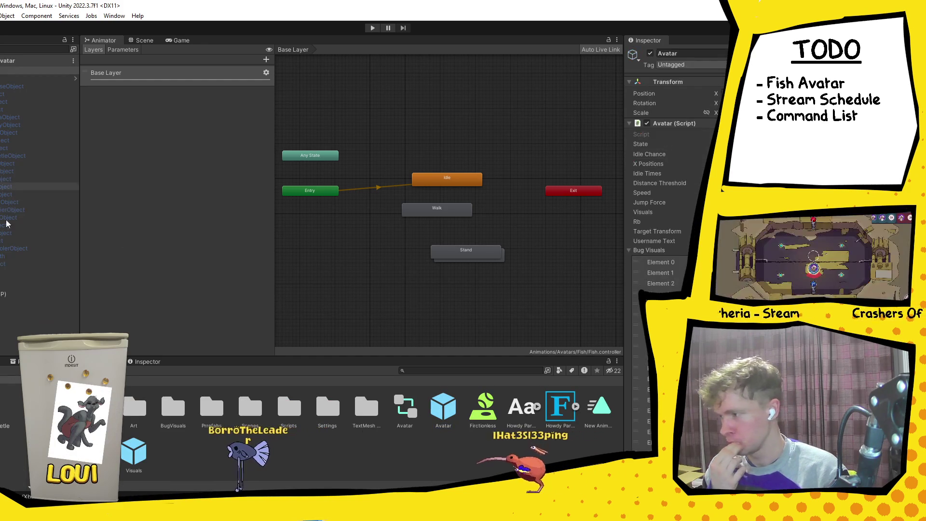
pyautogui.click(2, 272)
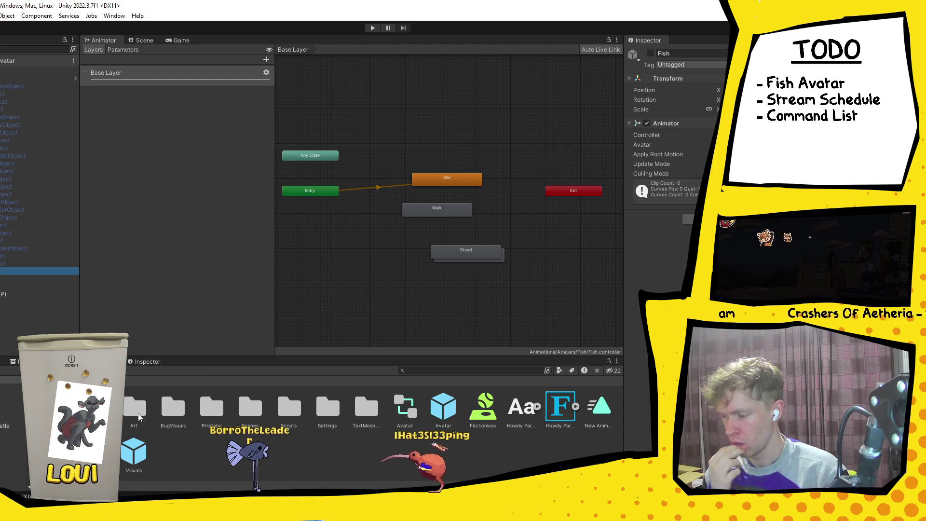
pyautogui.click(78, 361)
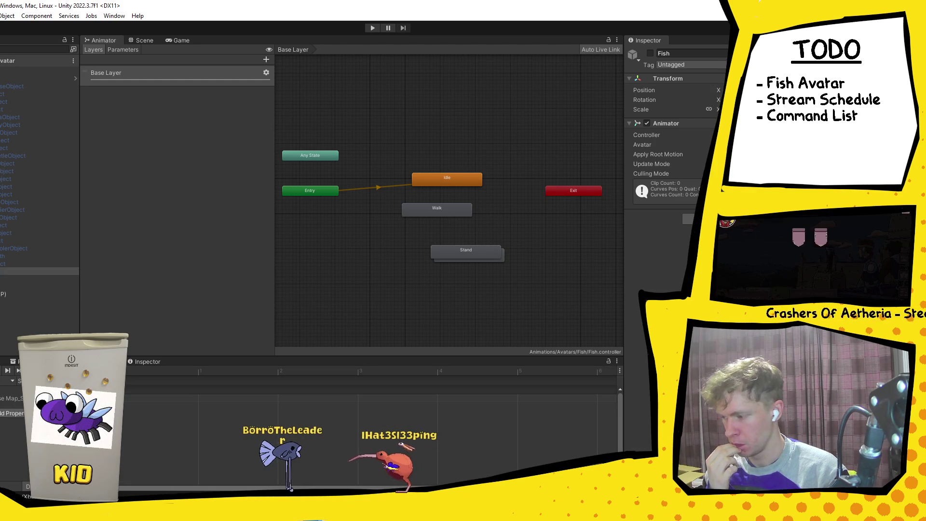
pyautogui.click(39, 279)
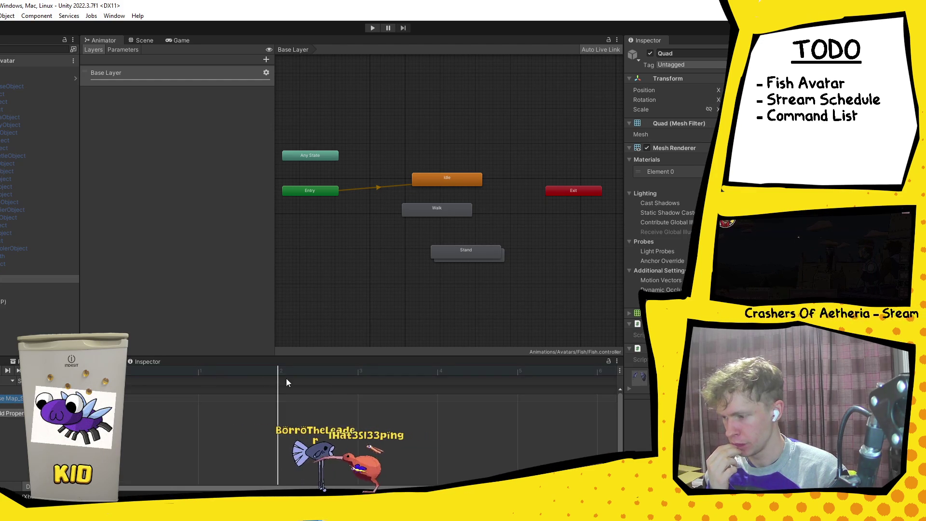
pyautogui.click(140, 40)
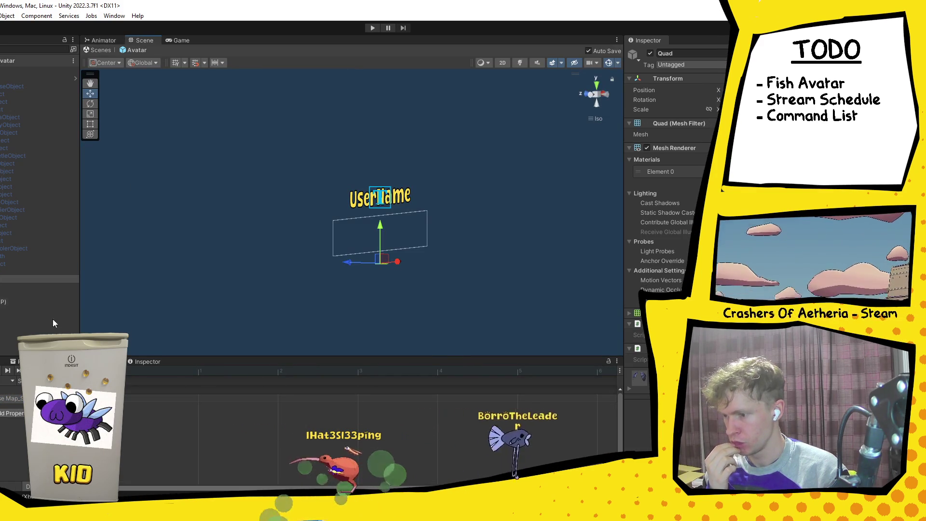
# Activate the Fish object in the Avatar prefab so it shows in the Scene view.
pyautogui.click(41, 271)
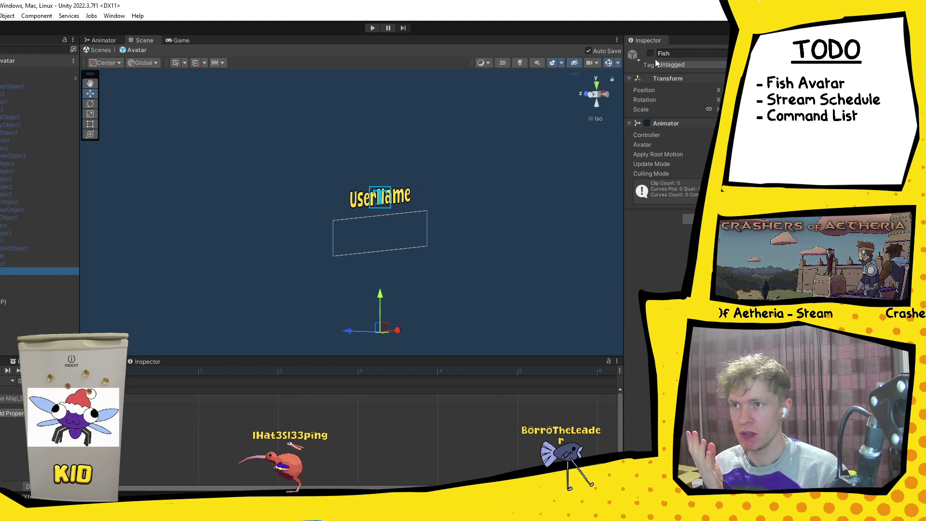
pyautogui.click(651, 54)
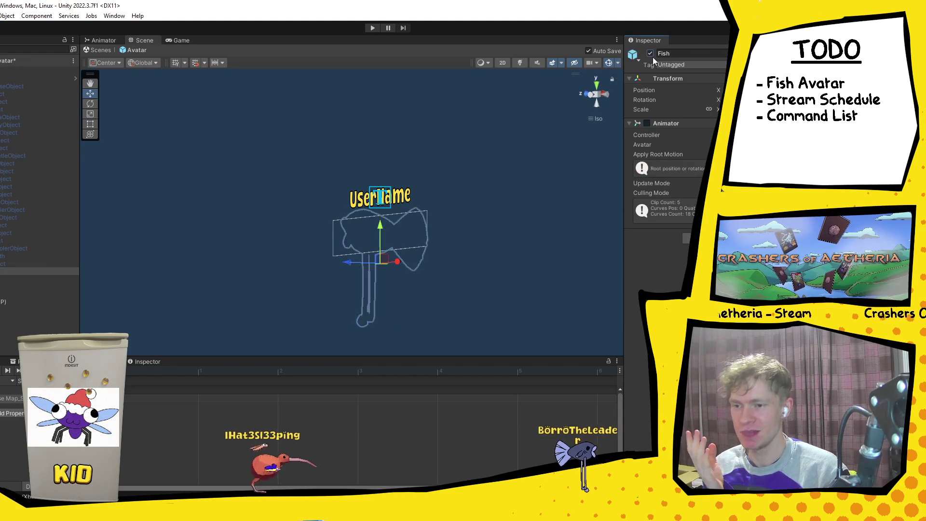
pyautogui.moveTo(201, 288)
pyautogui.mouseDown()
pyautogui.moveTo(393, 265)
pyautogui.moveTo(340, 275)
pyautogui.moveTo(287, 234)
pyautogui.mouseUp()
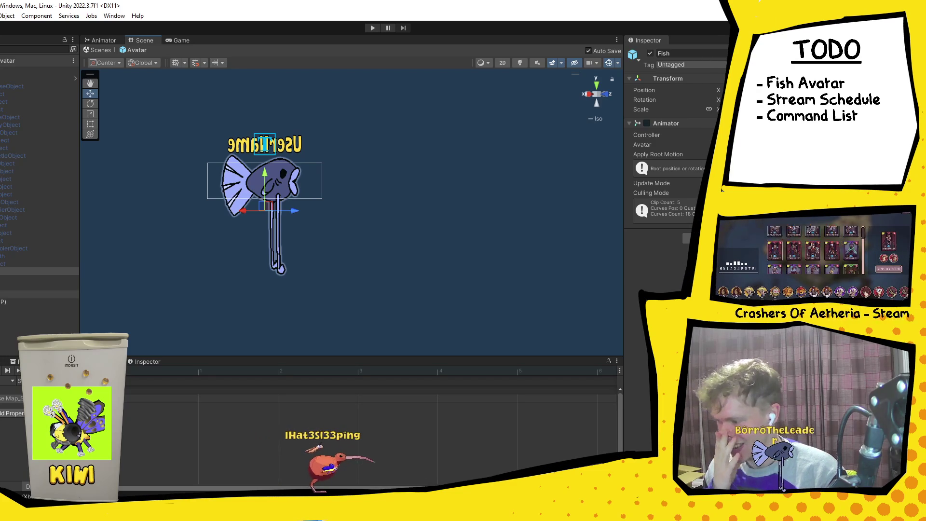
# Load the Fish walk clip, keyed at frames 10, 20, 30 and 40, and play it back.
pyautogui.hotkey('ctrl', '5')
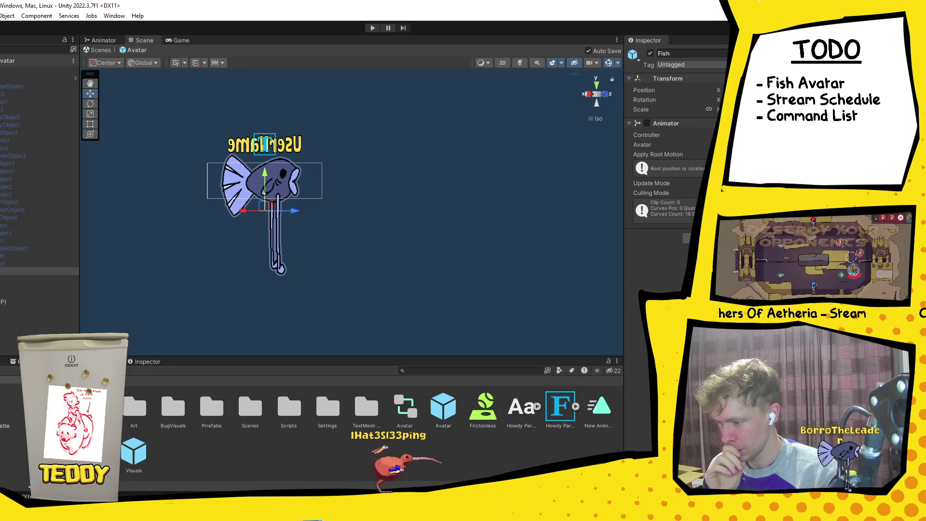
pyautogui.click(96, 407)
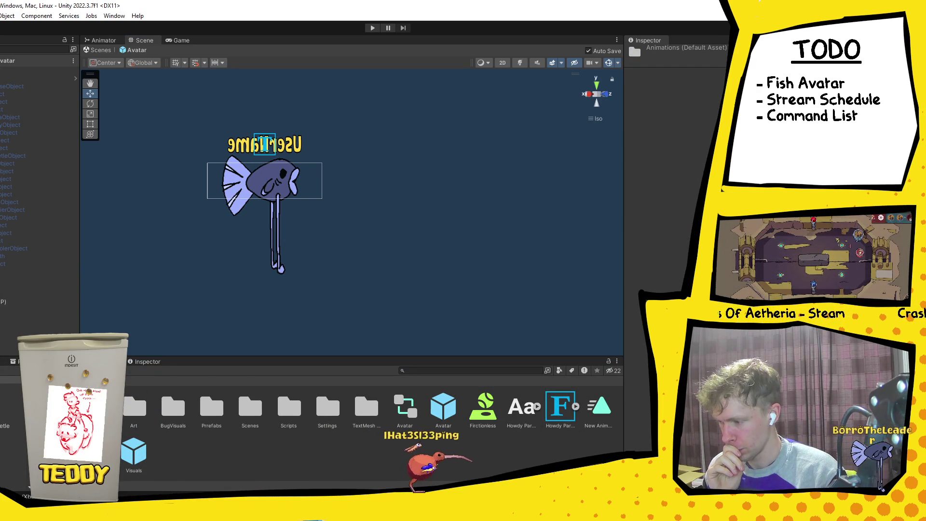
pyautogui.hotkey('ctrl', '6')
pyautogui.click(7, 271)
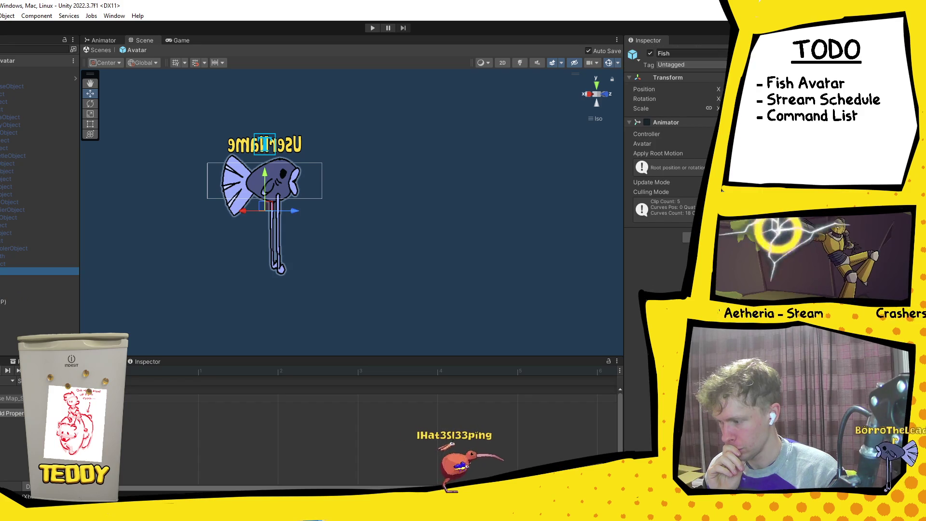
pyautogui.click(13, 380)
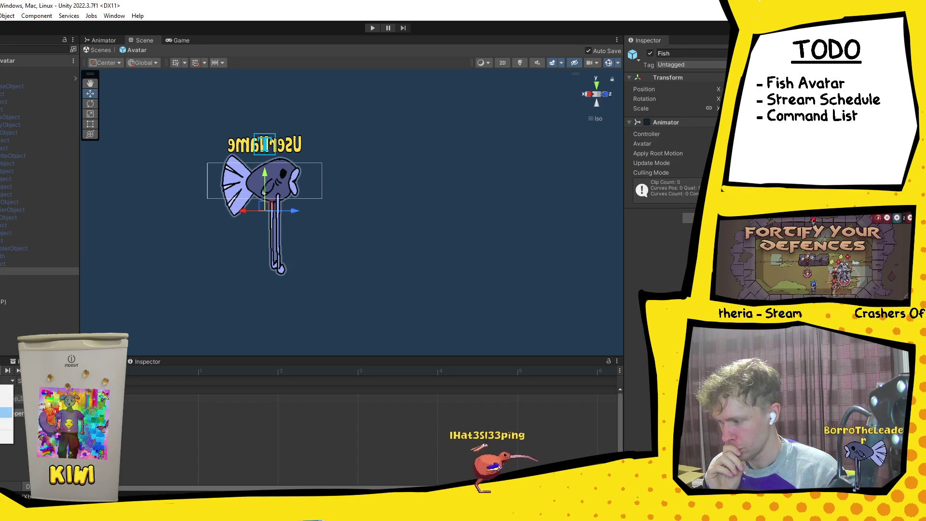
pyautogui.click(6, 414)
pyautogui.press('space')
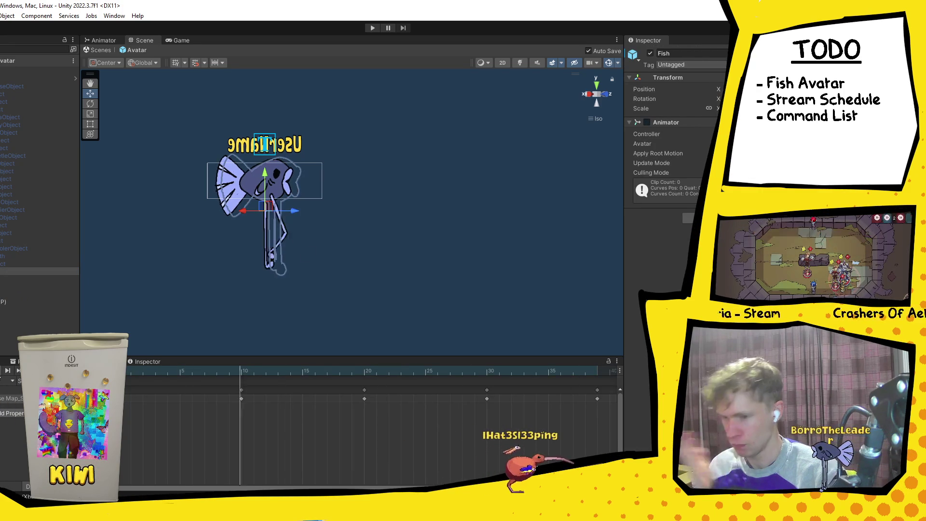
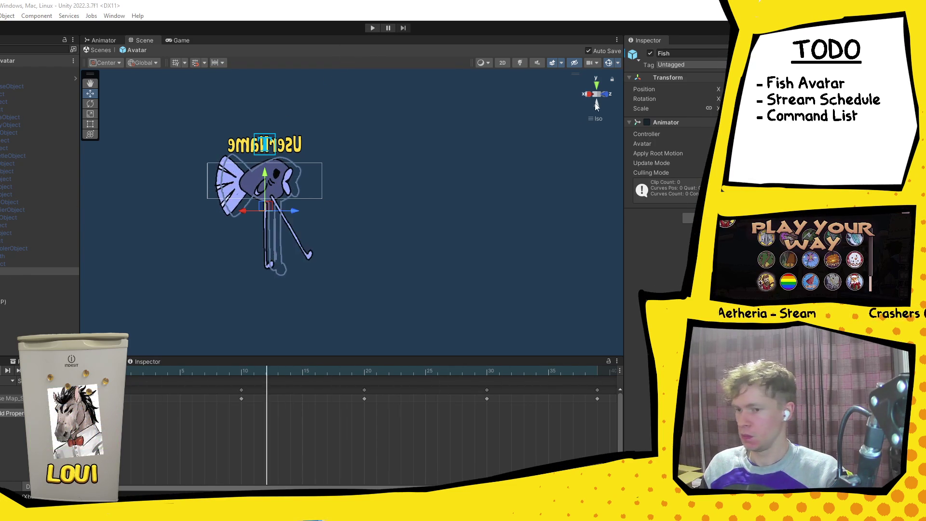
# Deactivate the Fish object in the Avatar prefab and enter Play mode to test the avatars.
pyautogui.click(650, 53)
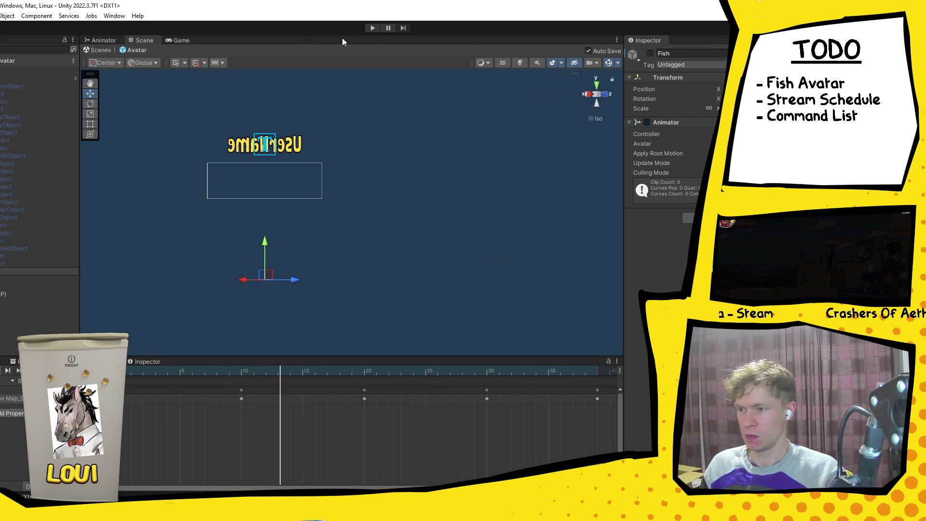
pyautogui.click(373, 28)
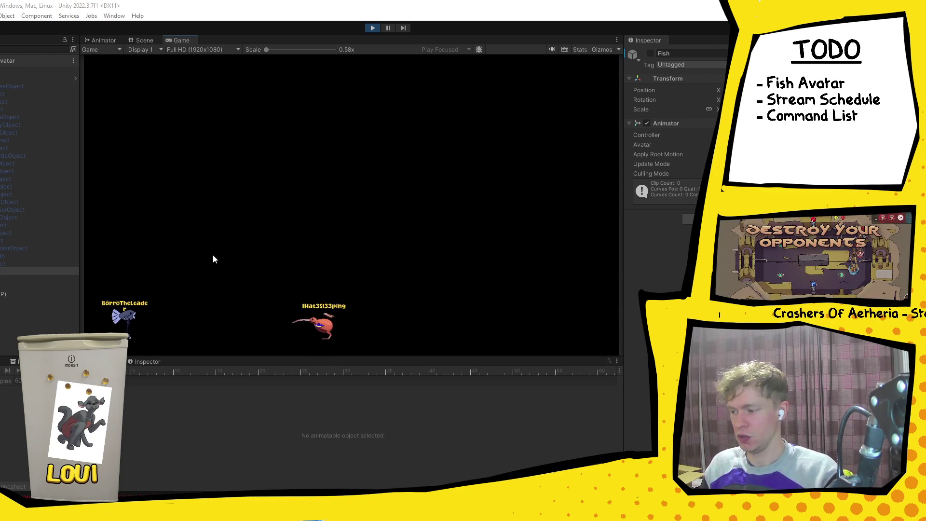
# Exit prefab mode, pause with Avatar(Clone) selected, and view its Fish child's Animator graph.
pyautogui.click(130, 39)
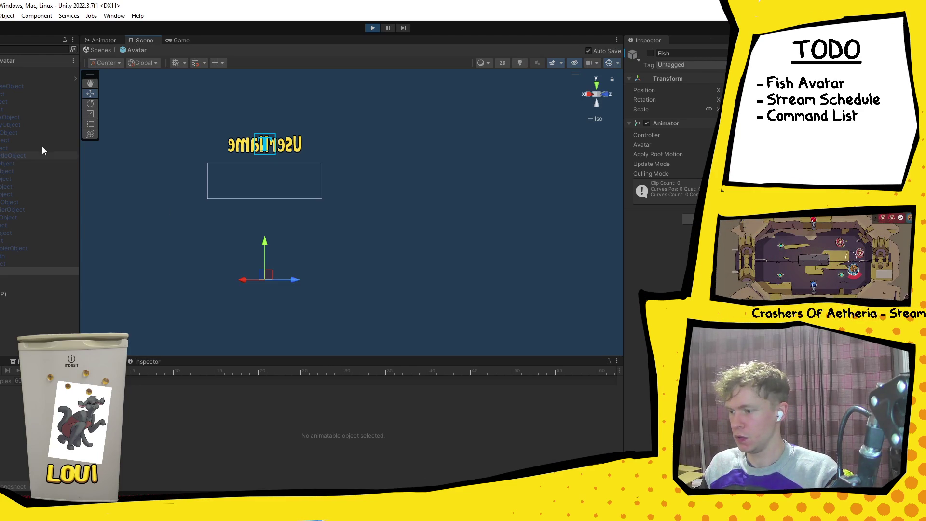
pyautogui.click(101, 50)
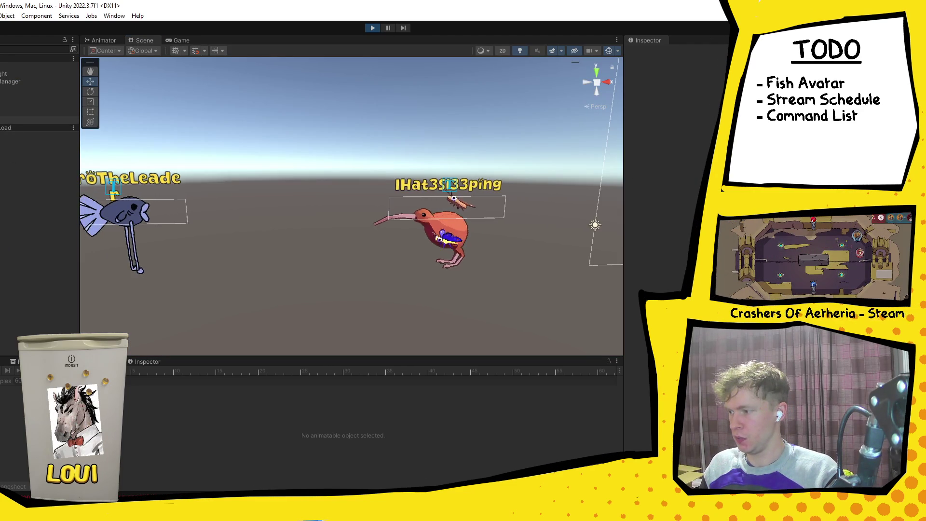
pyautogui.click(145, 212)
pyautogui.click(388, 27)
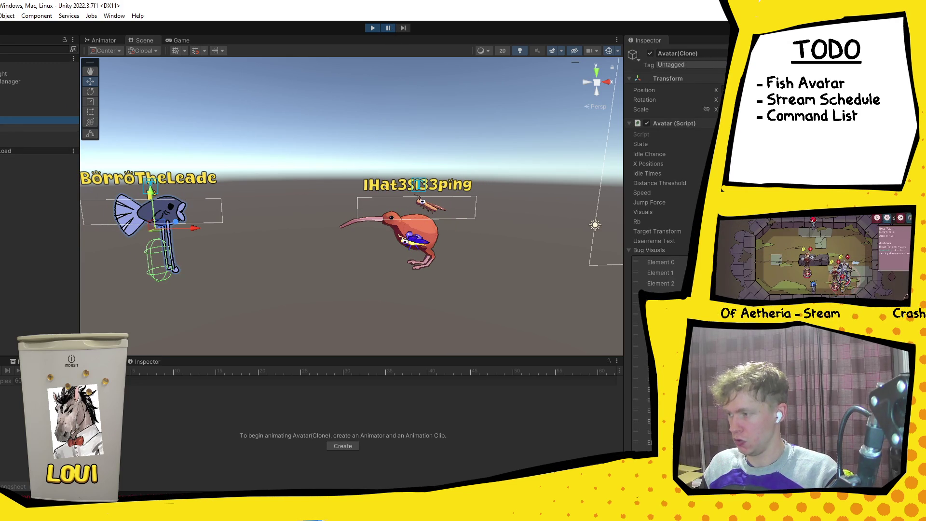
pyautogui.click(38, 321)
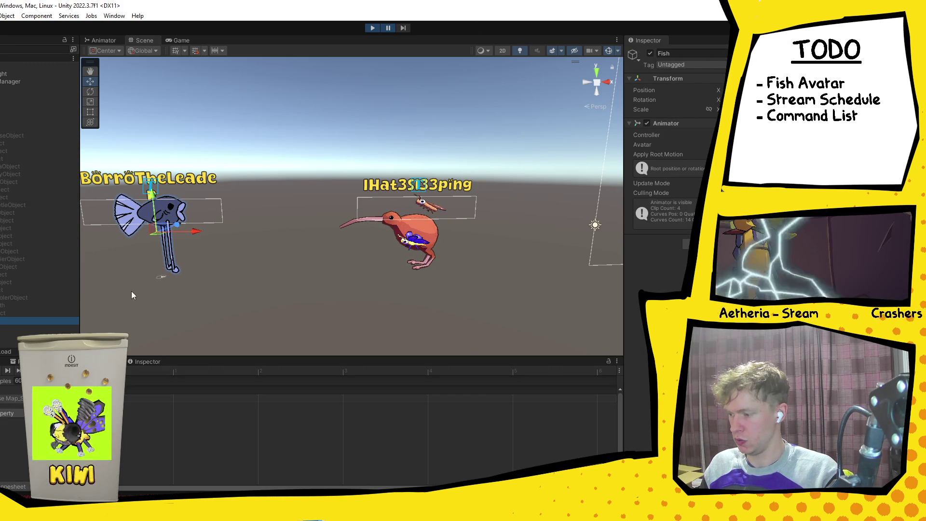
pyautogui.click(104, 39)
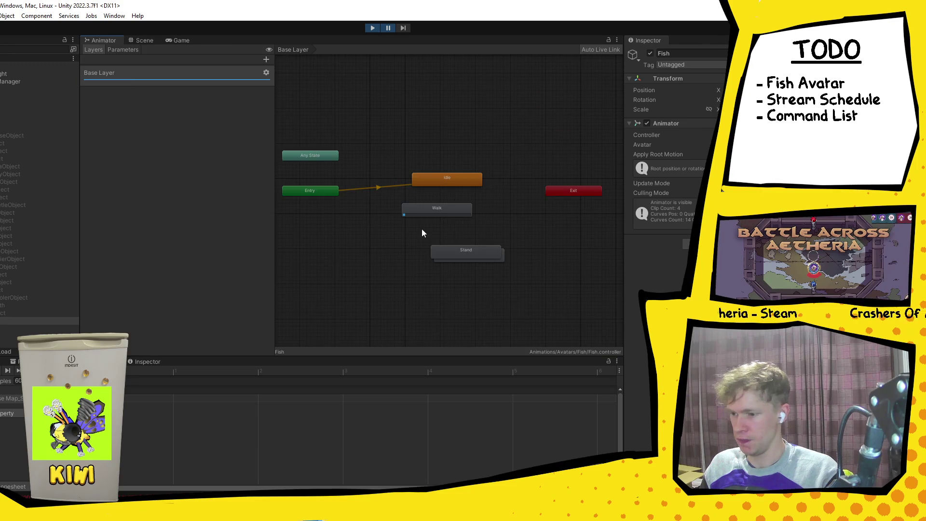
# Drag the Stand state off the stacked Fall state and check the Walk and Idle states.
pyautogui.scroll(10, 452, 191)
pyautogui.moveTo(408, 135); pyautogui.dragTo(438, 136)
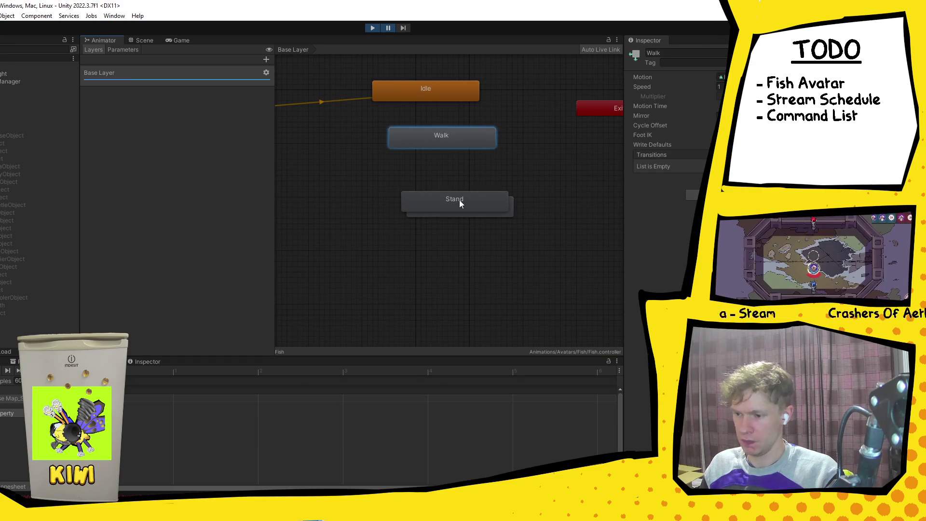
pyautogui.click(458, 180)
pyautogui.click(449, 137)
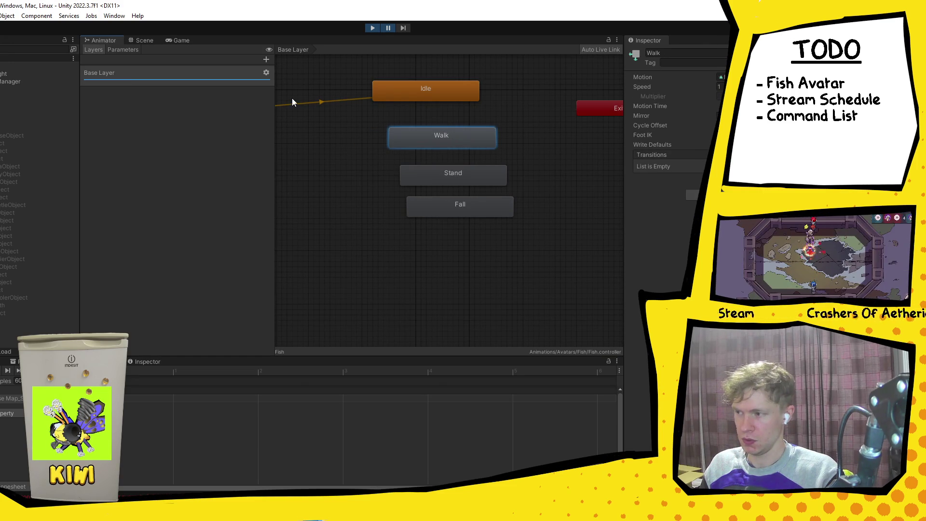
pyautogui.click(449, 93)
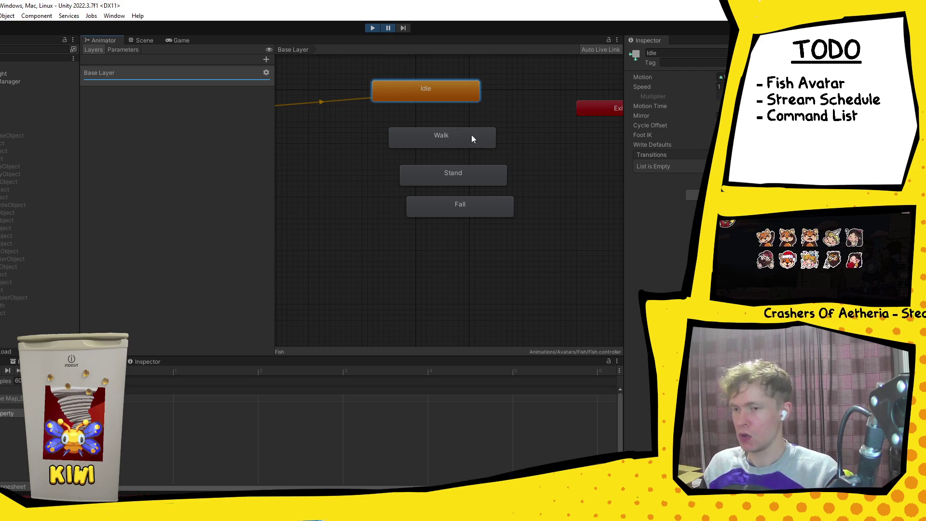
# Stop Play mode, select Fish in the Avatar prefab, and browse to Animations > Avatars > Fish.
pyautogui.click(29, 361)
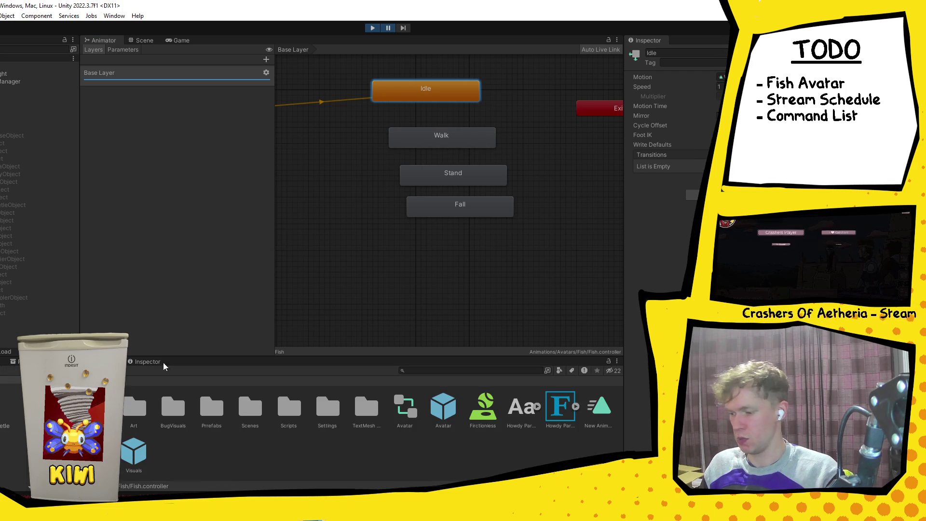
pyautogui.click(373, 28)
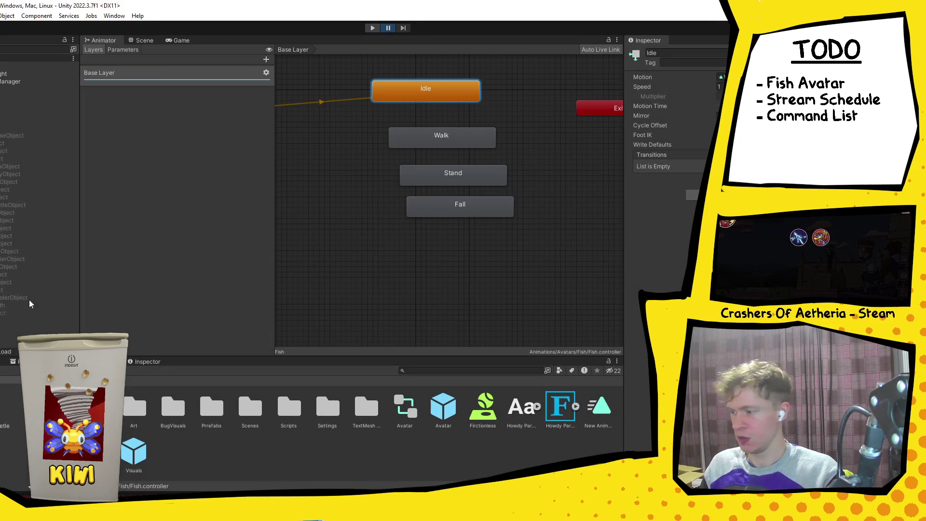
pyautogui.doubleClick(443, 408)
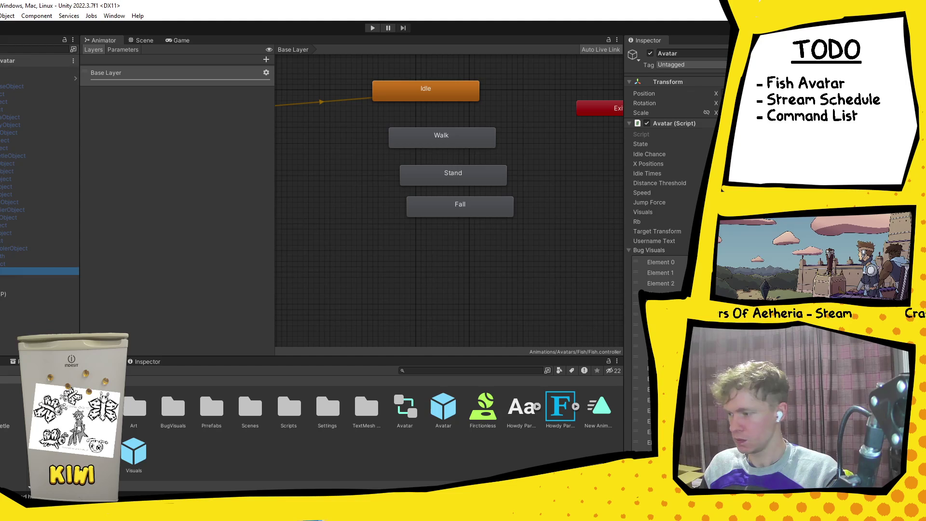
pyautogui.click(60, 271)
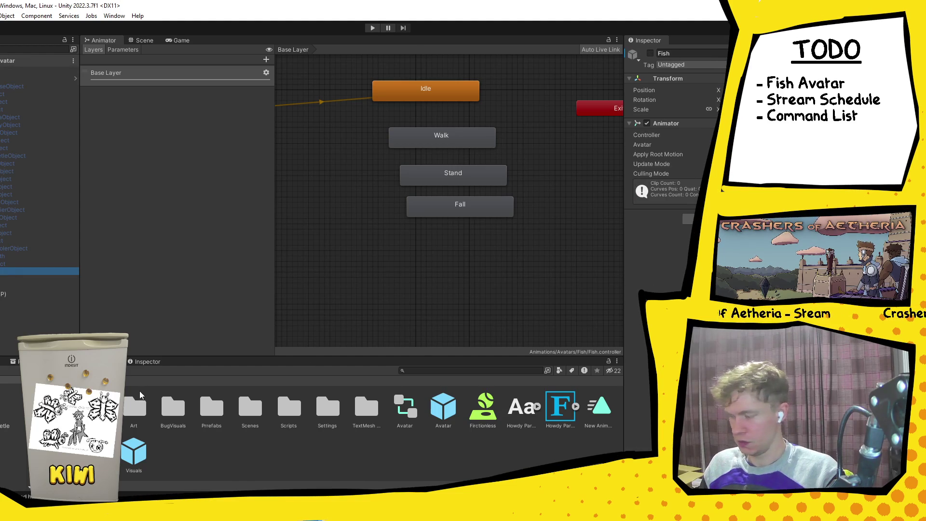
pyautogui.doubleClick(96, 407)
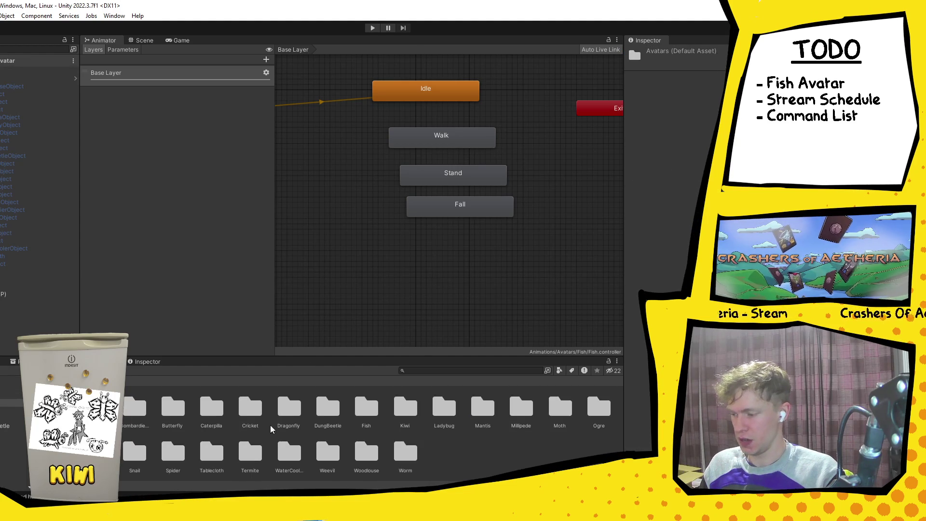
pyautogui.doubleClick(372, 410)
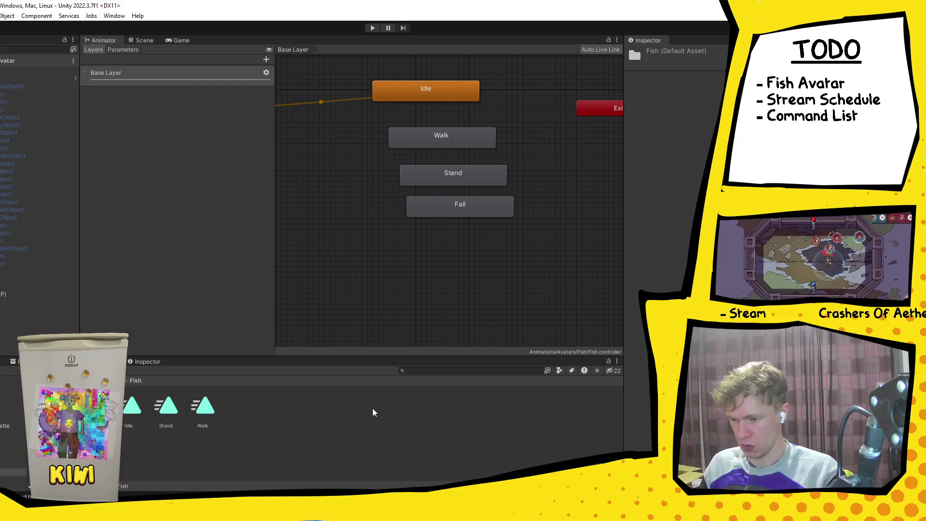
pyautogui.click(446, 145)
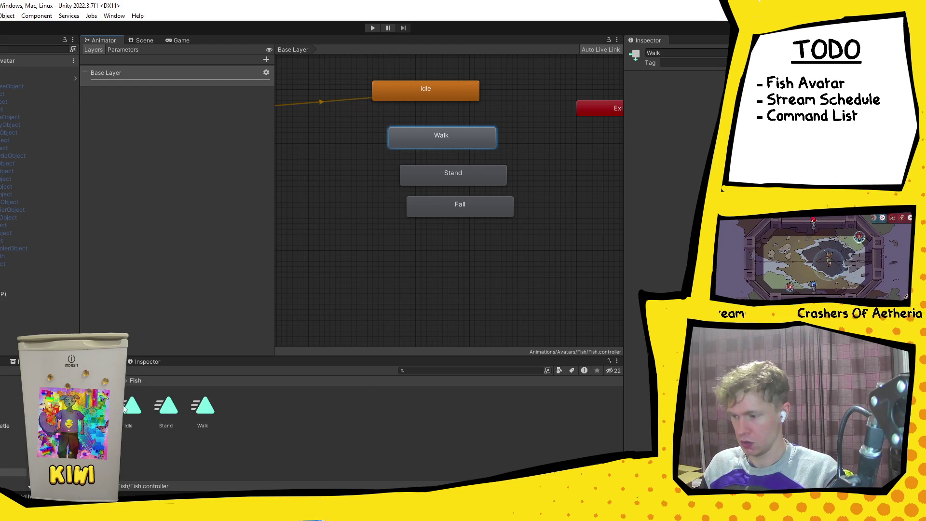
pyautogui.click(386, 122)
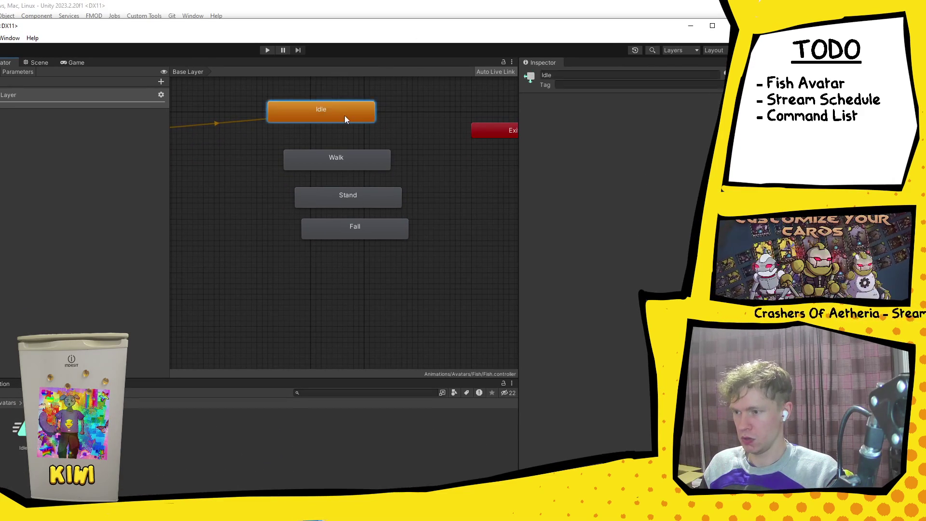
# Assign the Walk clip to the Walk state's Motion and the Idle clip to the Idle state.
pyautogui.click(361, 118)
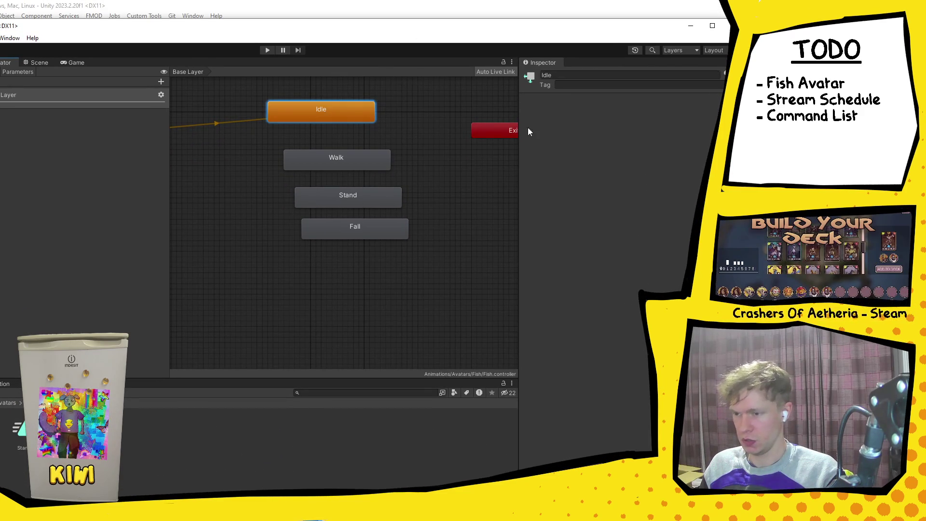
pyautogui.click(368, 154)
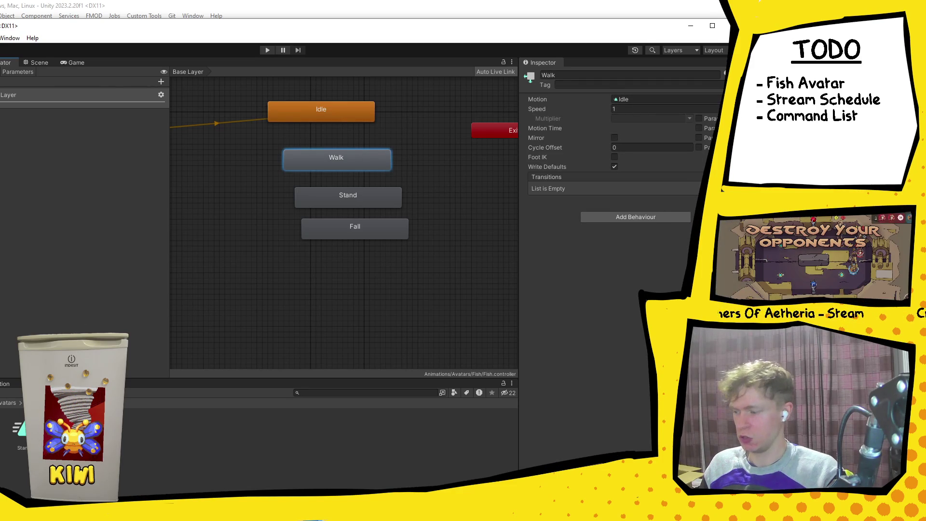
pyautogui.moveTo(387, 201); pyautogui.dragTo(637, 99)
pyautogui.click(354, 102)
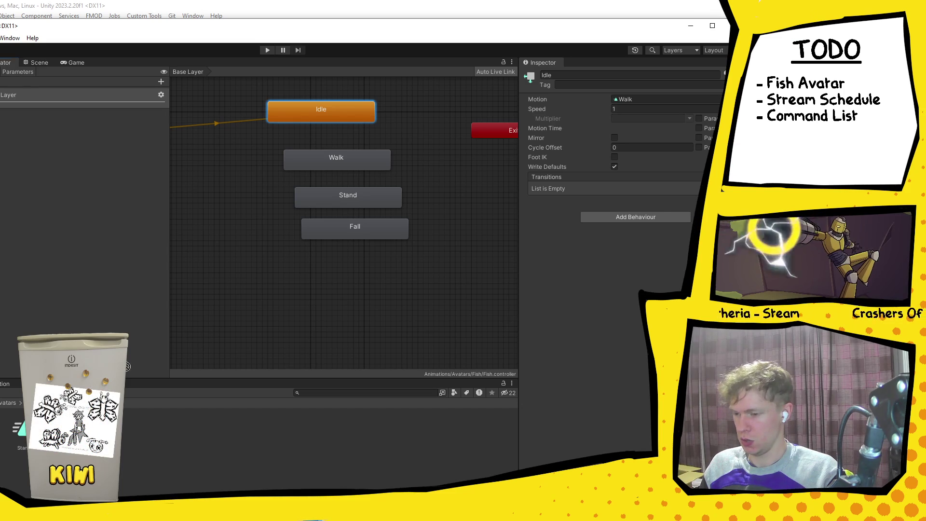
pyautogui.moveTo(670, 99); pyautogui.dragTo(433, 124)
pyautogui.moveTo(462, 30); pyautogui.dragTo(582, 23)
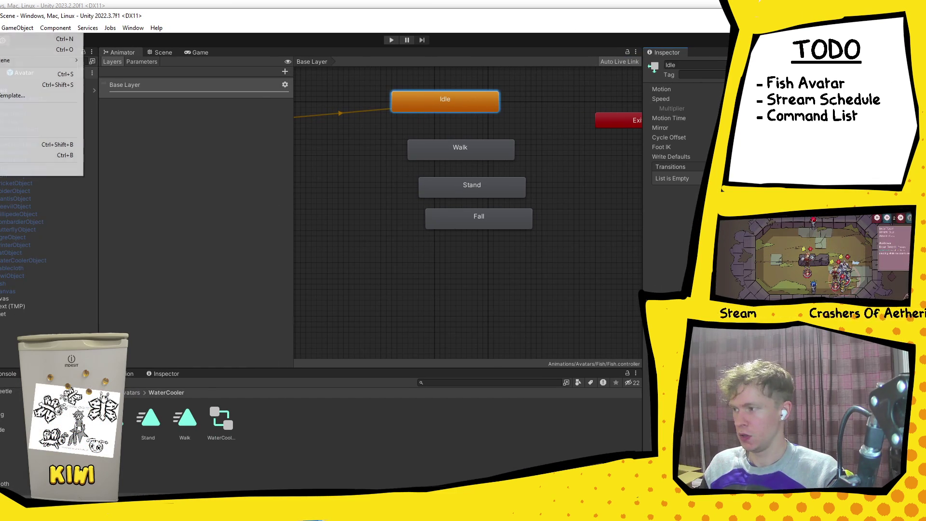
# Check the Fish Stand and Fall states, then the WaterCooler animator's Idle and Walk states.
pyautogui.click(472, 191)
pyautogui.click(473, 218)
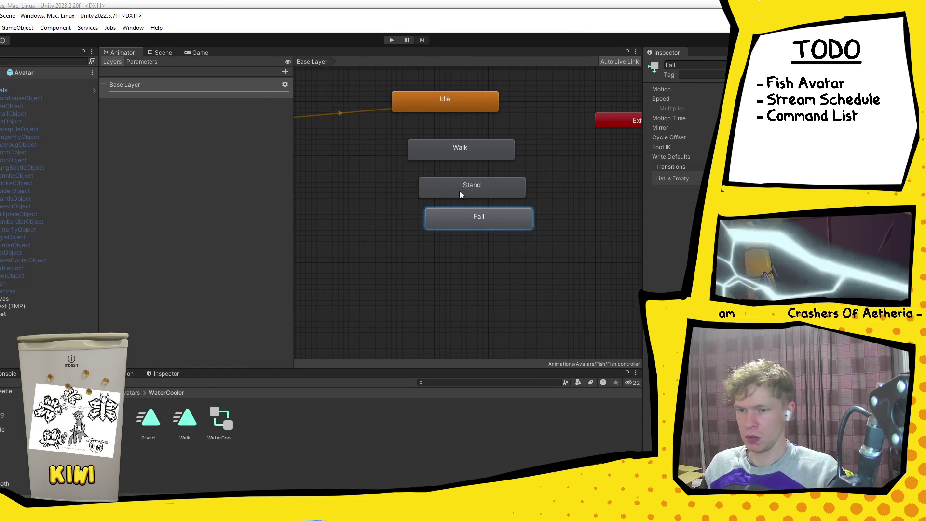
pyautogui.click(22, 260)
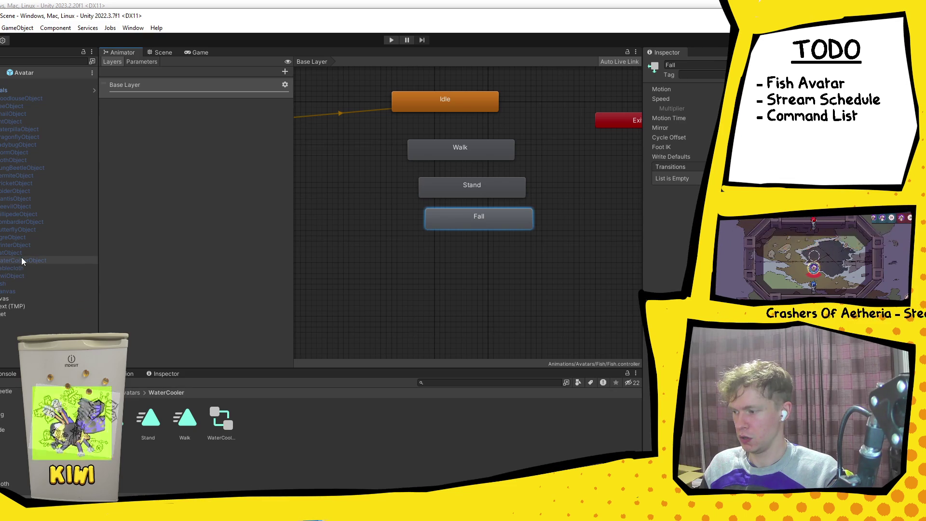
pyautogui.click(486, 186)
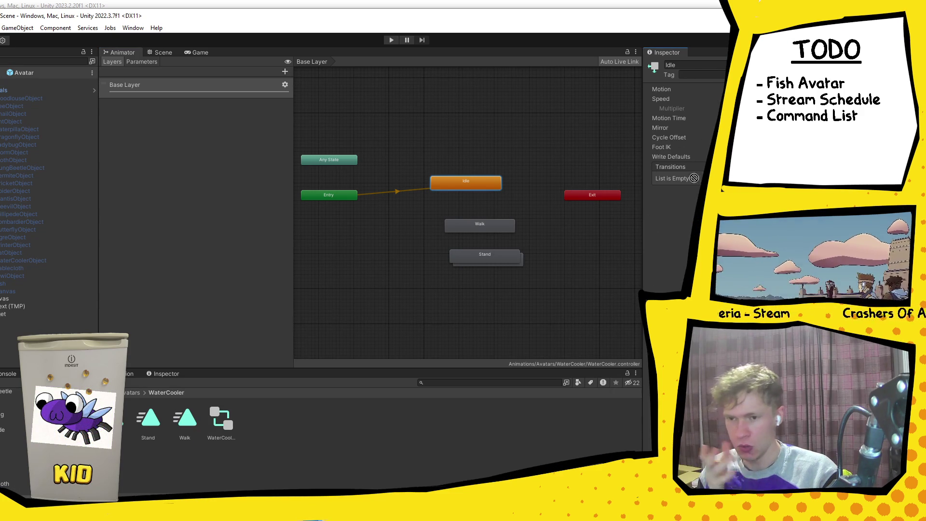
pyautogui.click(502, 223)
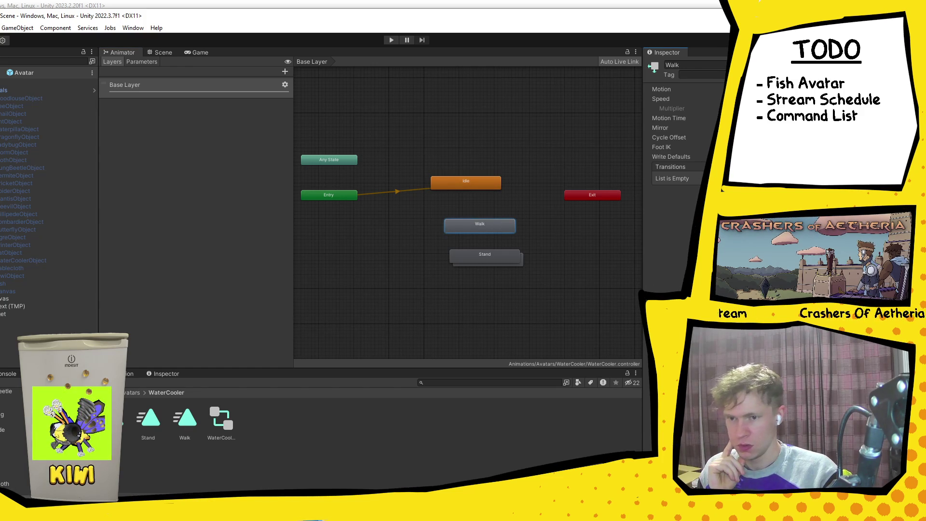
# Show the Rat avatar's animator, exit Prefab Mode, and drag Stand off the hidden Fall state.
pyautogui.click(29, 252)
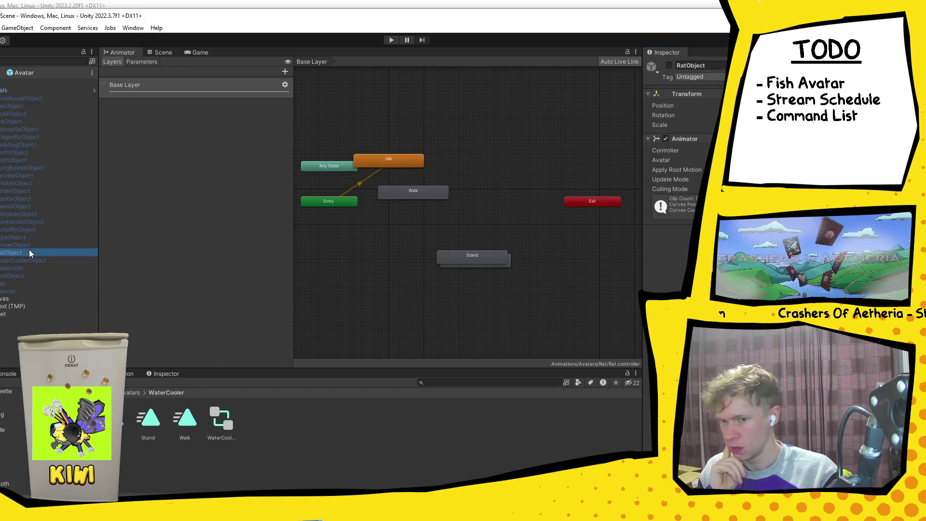
pyautogui.click(409, 164)
pyautogui.click(421, 183)
pyautogui.click(420, 189)
pyautogui.click(497, 160)
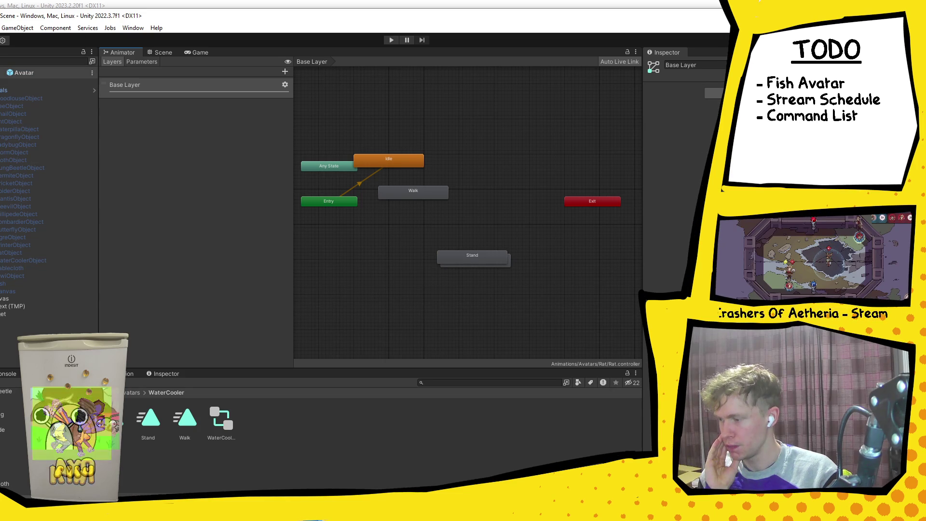
pyautogui.click(4, 73)
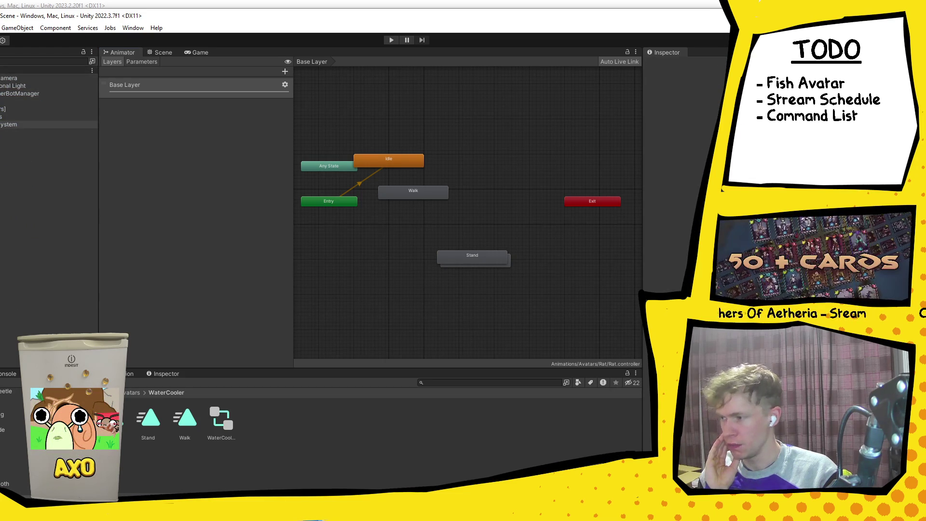
pyautogui.click(0, 116)
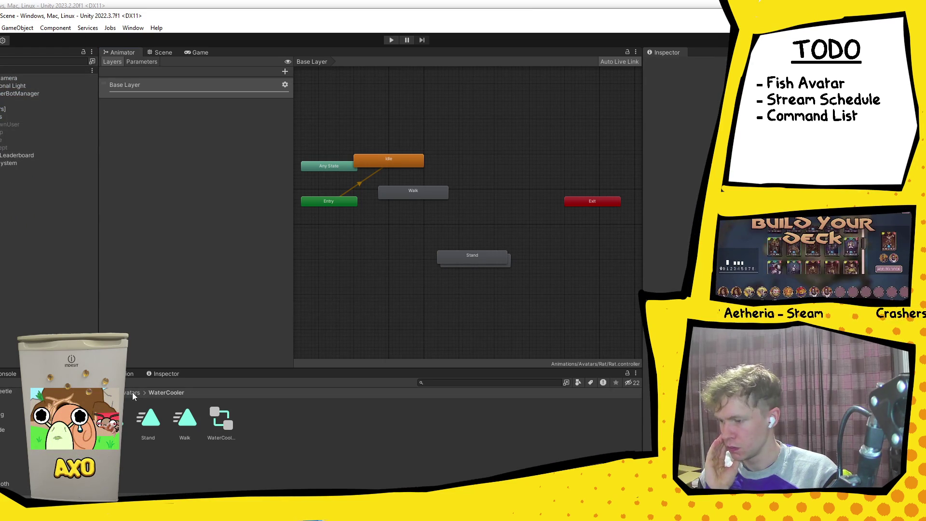
pyautogui.click(112, 393)
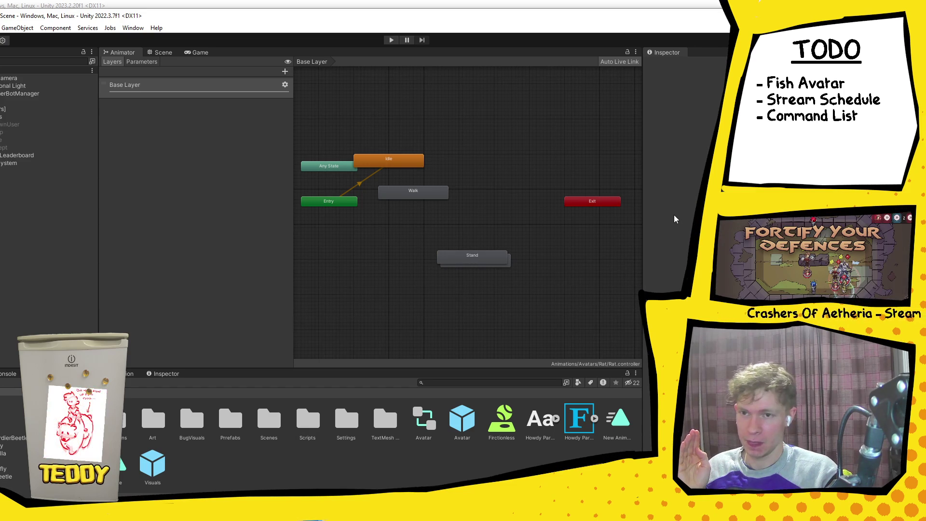
pyautogui.moveTo(459, 260); pyautogui.dragTo(421, 220)
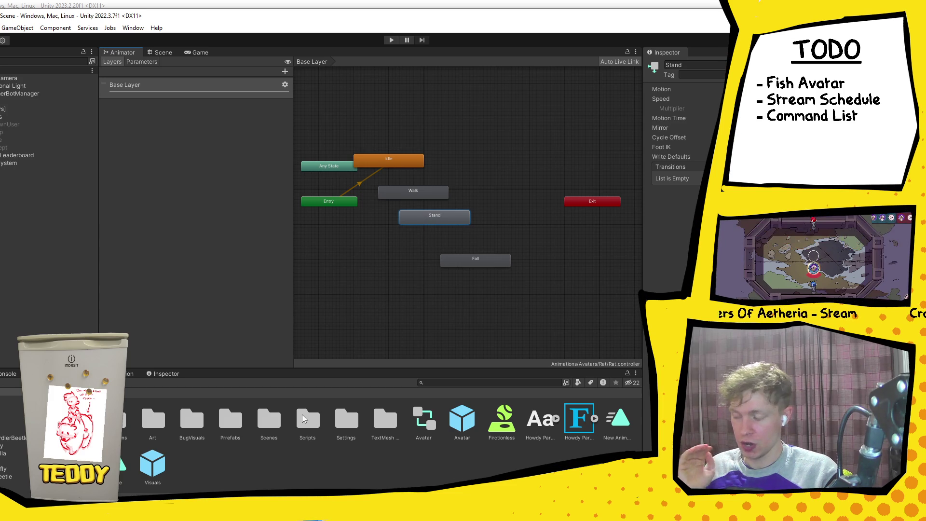
# Save the Avatar prefab after checking its Text (TMP) username label, then bring up Build Settings.
pyautogui.doubleClick(462, 419)
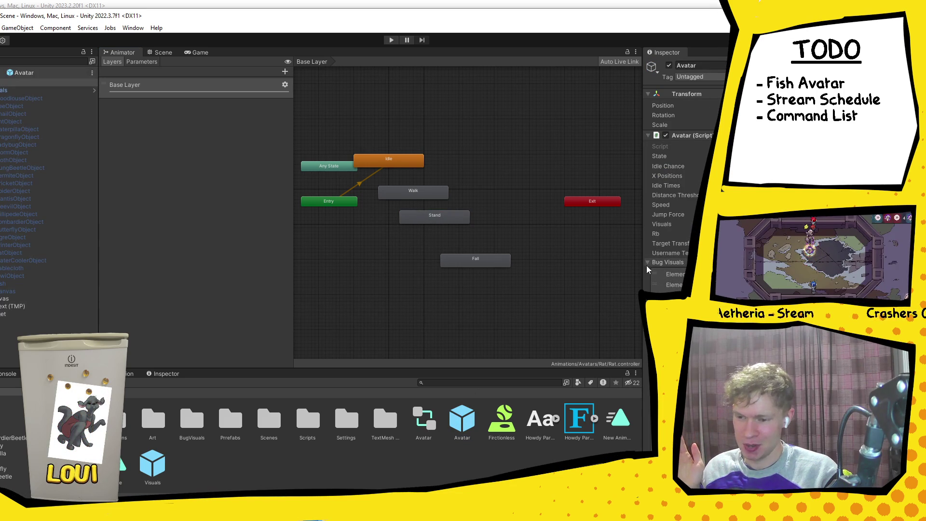
pyautogui.click(15, 308)
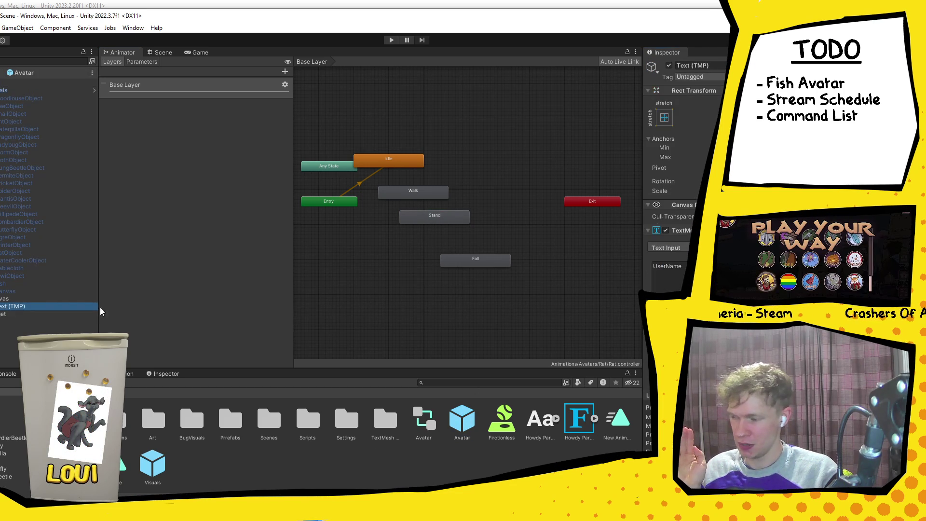
pyautogui.scroll(-3, 676, 193)
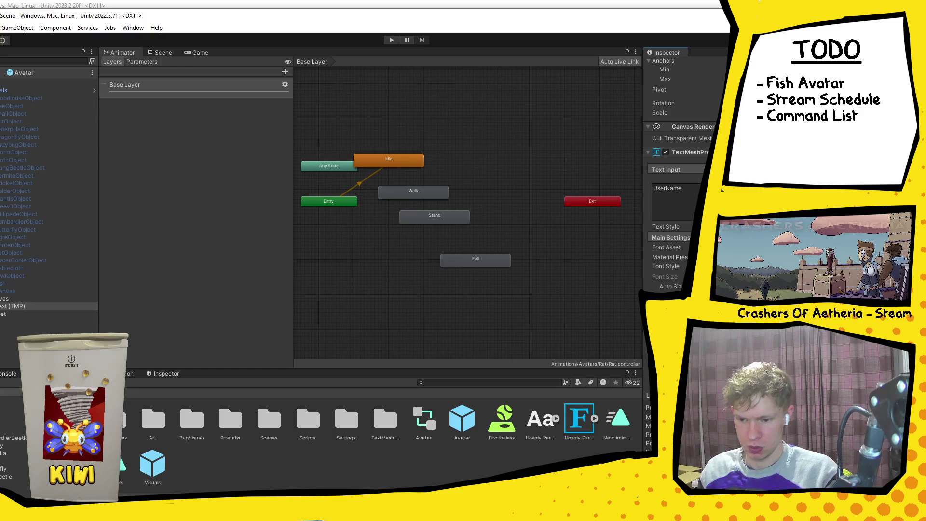
pyautogui.hotkey('ctrl', 's')
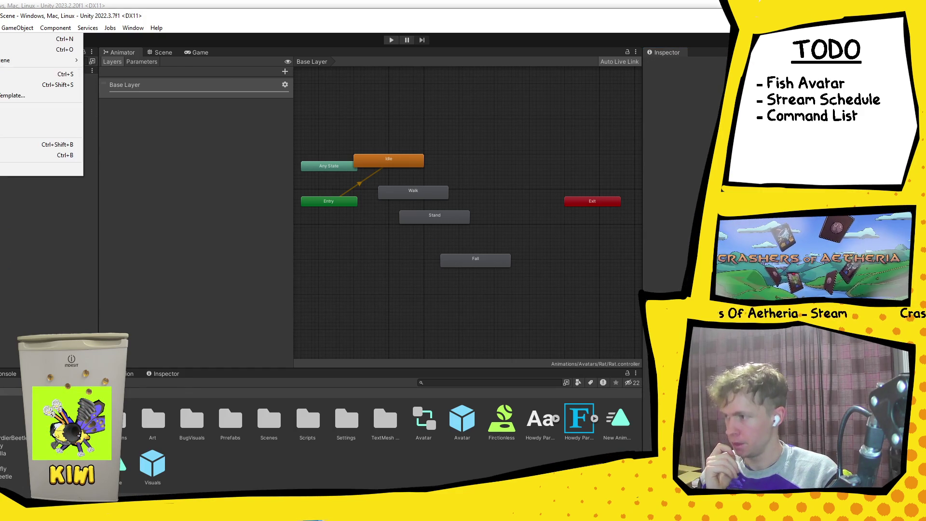
pyautogui.click(1, 28)
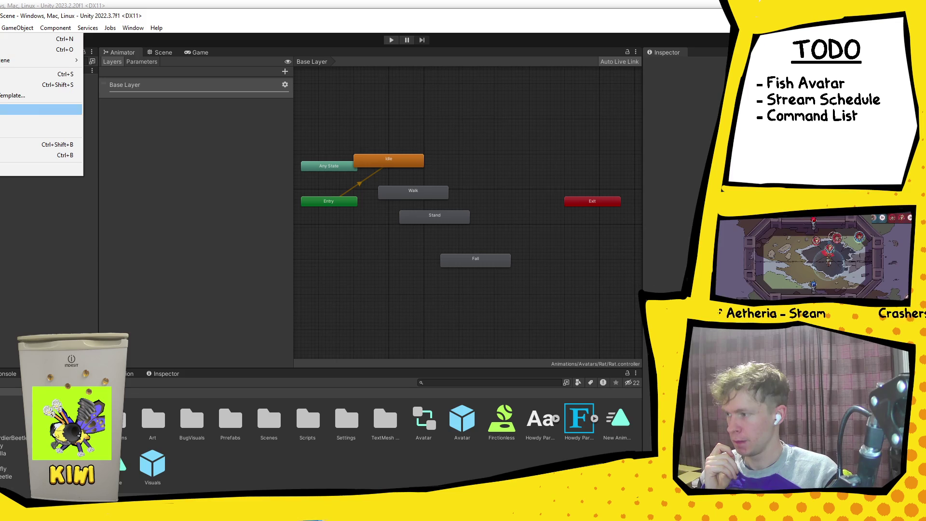
pyautogui.click(41, 145)
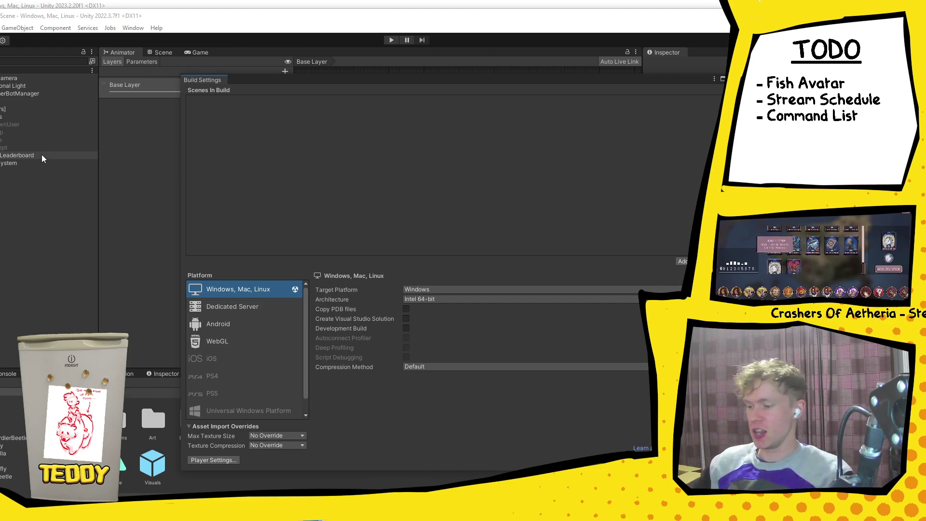
# Build StreamOverlay into the Builds folder as StreamOverlay.exe and close Build Settings.
pyautogui.hotkey('ctrl', 'b')
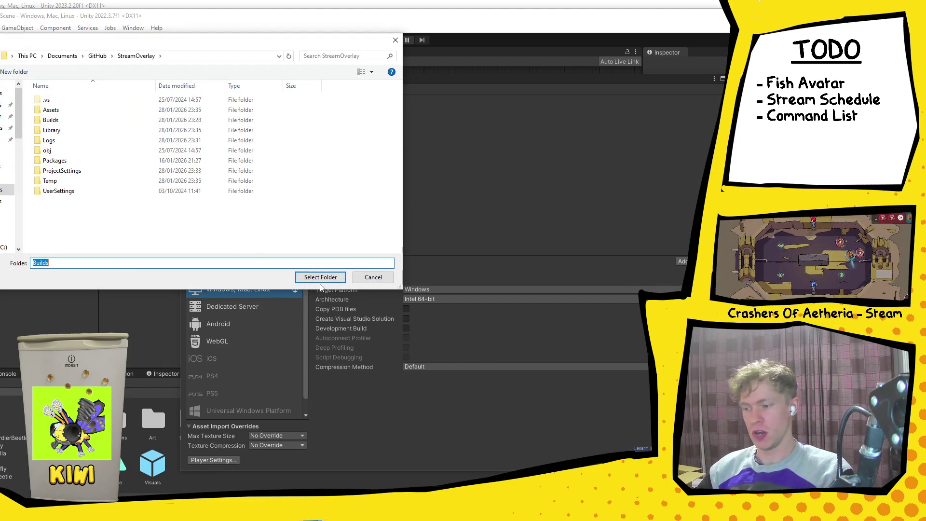
pyautogui.click(328, 281)
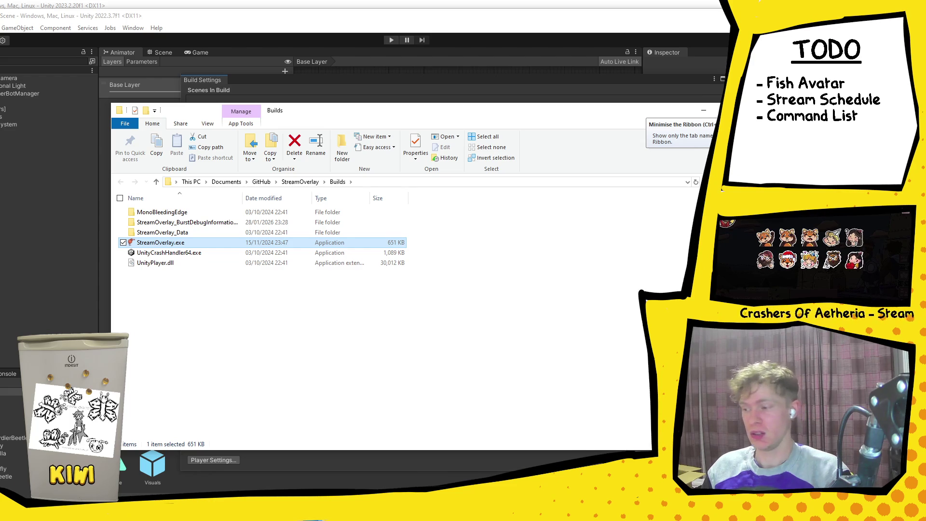
pyautogui.click(704, 110)
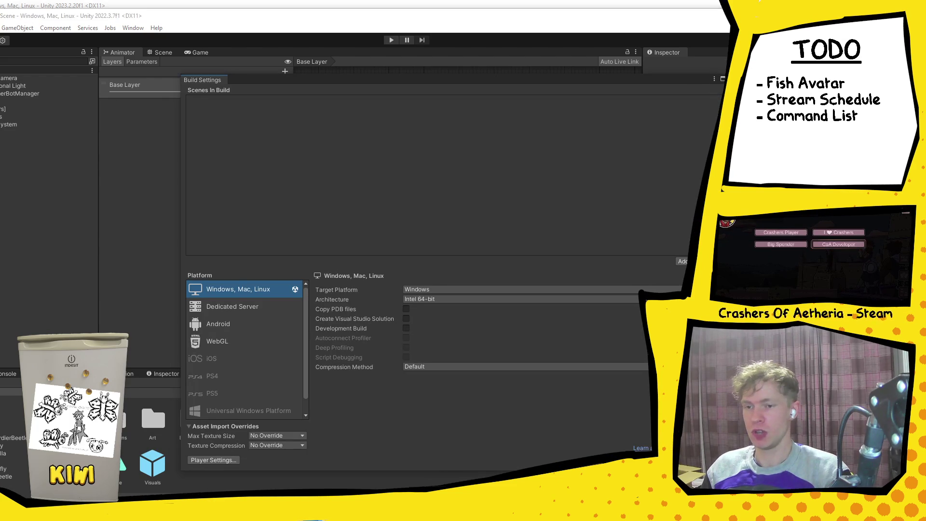
pyautogui.click(150, 398)
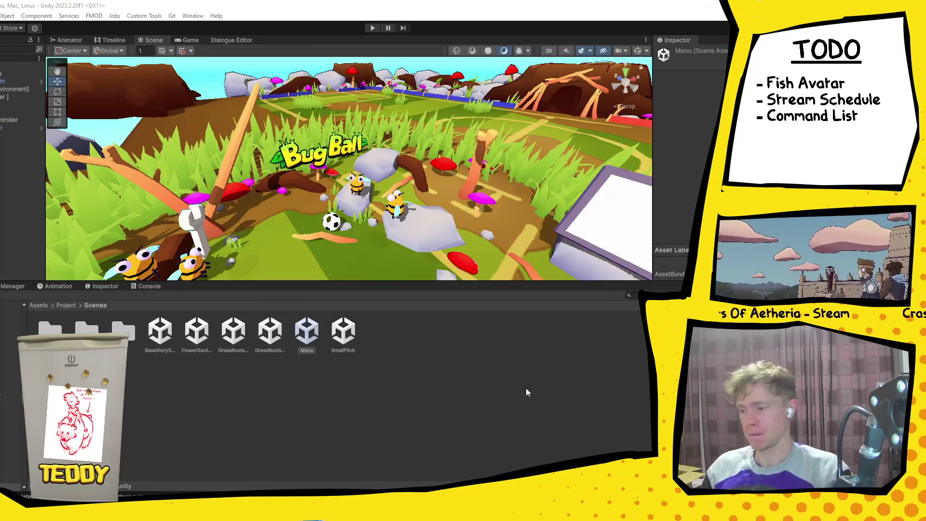
# Play-test the Bug Ball menu scene, stop Play mode, and bring up Windows search.
pyautogui.moveTo(384, 512)
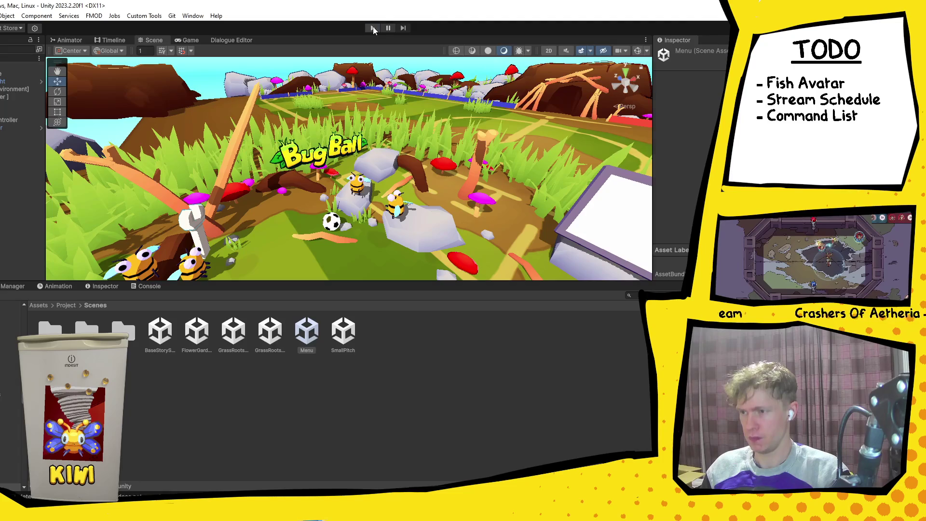
pyautogui.click(373, 27)
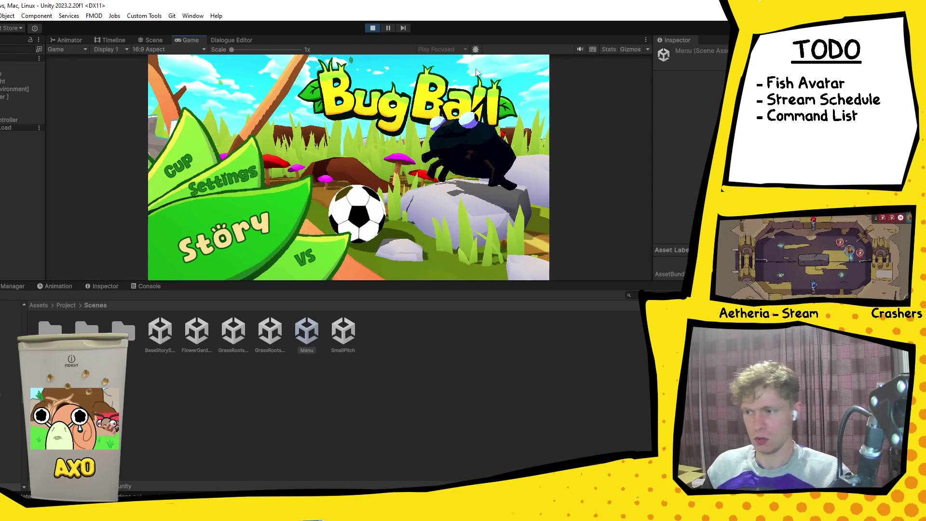
pyautogui.hotkey('ctrl', 'p')
pyautogui.press('super')
# Remove the Joy-Con (R) from Windows Bluetooth devices, close Settings, and restart Bug Ball play mode.
pyautogui.write('bluetooth')
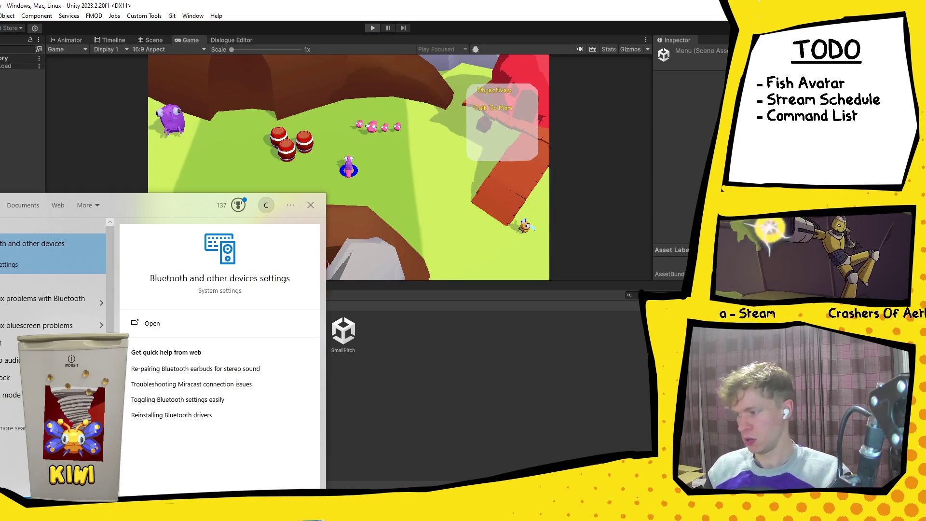
pyautogui.press('Return')
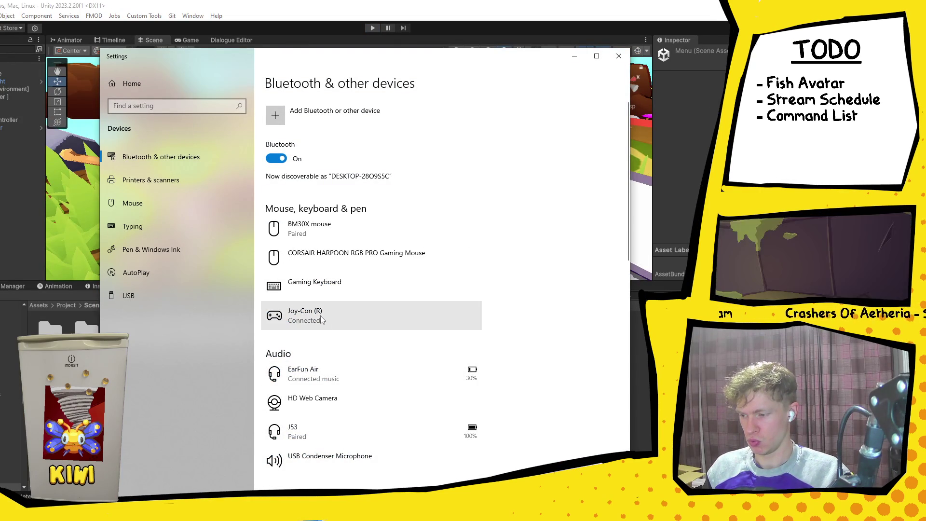
pyautogui.click(307, 322)
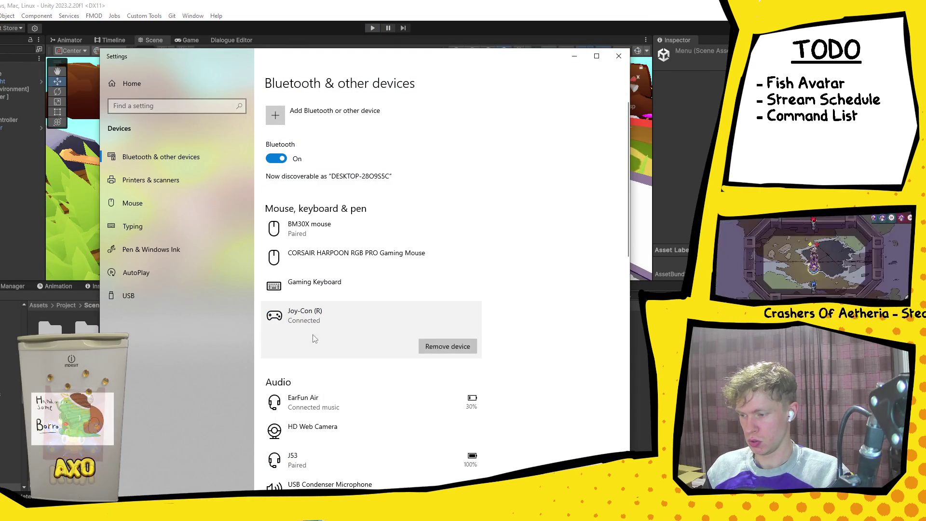
pyautogui.click(448, 346)
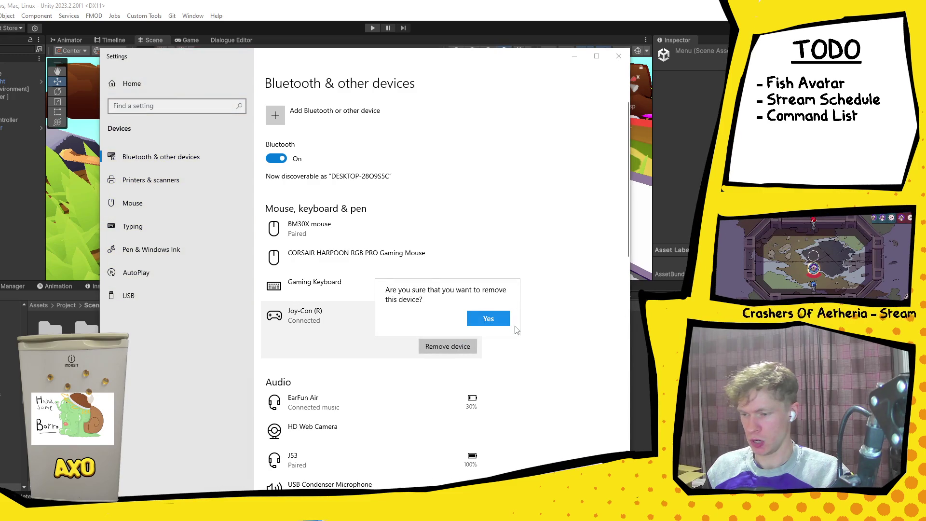
pyautogui.click(541, 317)
pyautogui.click(619, 56)
pyautogui.hotkey('ctrl', 'p')
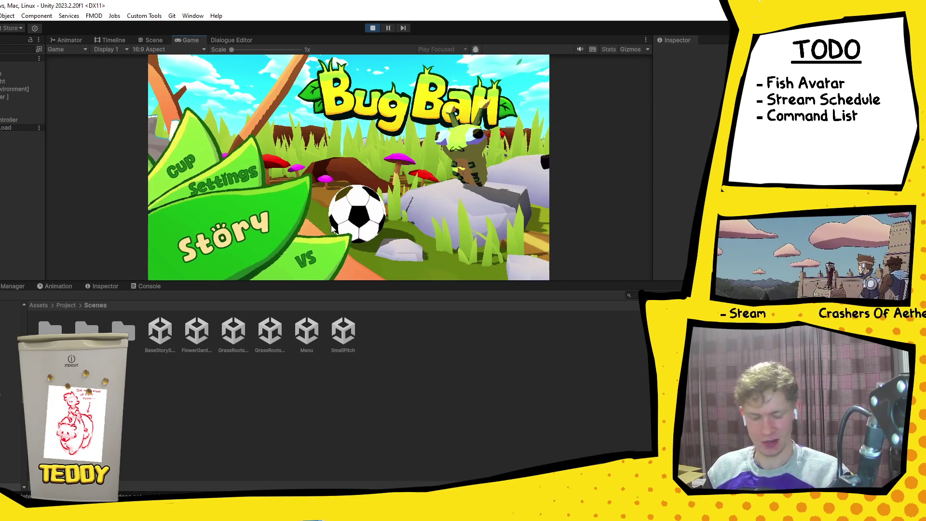
# Rotate the Bug Ball menu to VS, enter team selection, and stop Play mode.
pyautogui.press('Down')
pyautogui.press('Return')
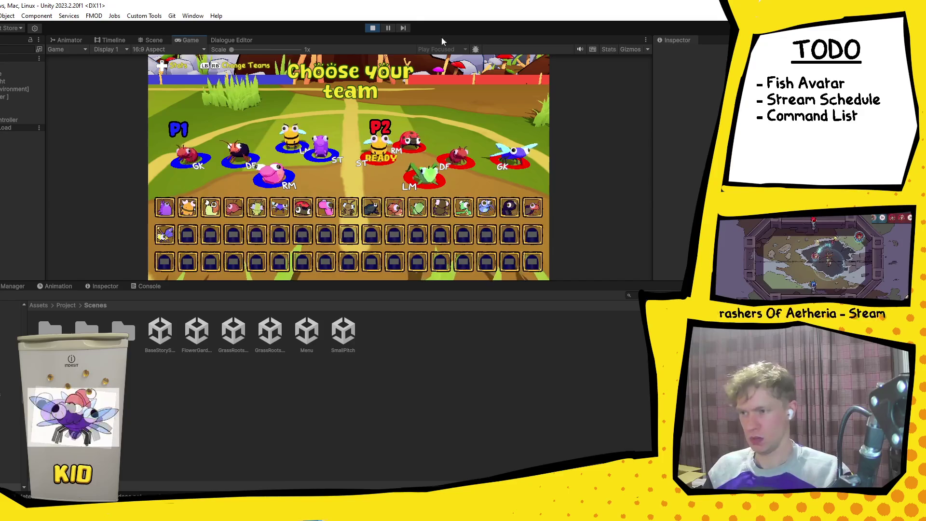
pyautogui.click(372, 27)
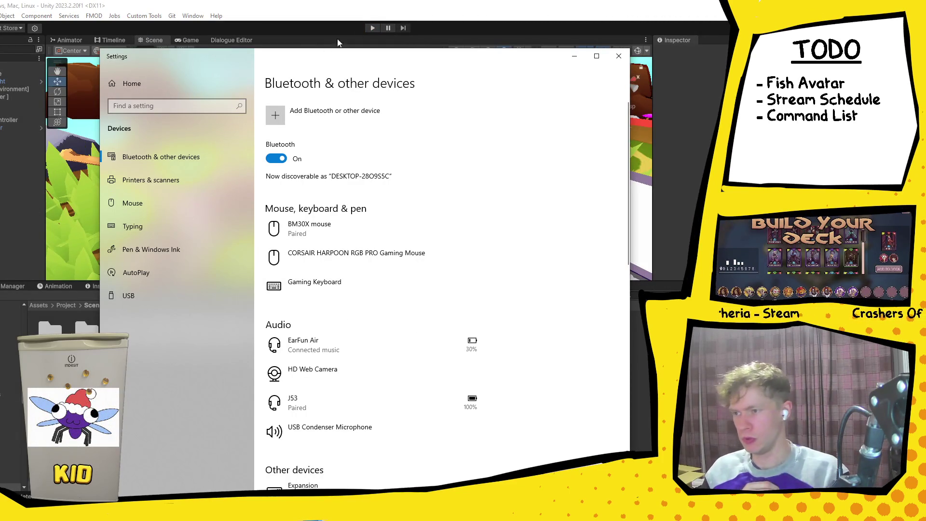
# Play again from the main menu to the Choose your team screen, then stop the session.
pyautogui.click(373, 28)
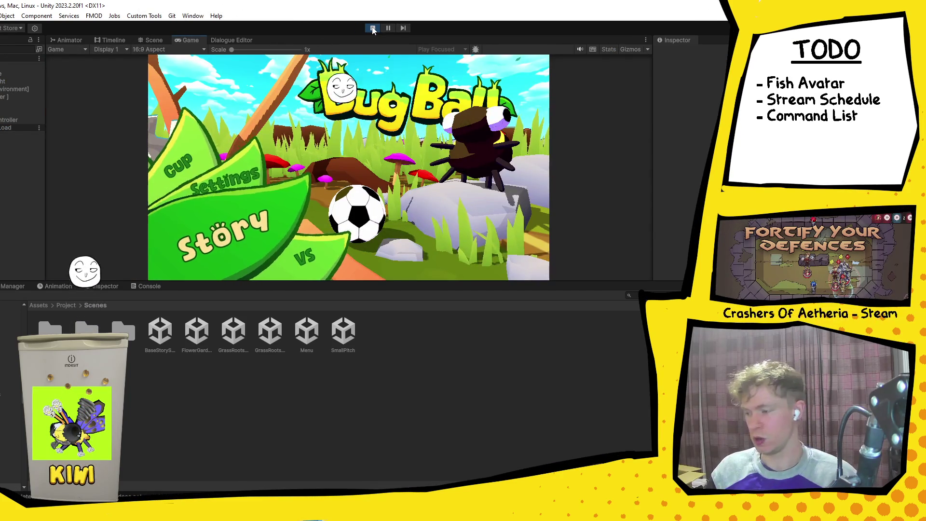
pyautogui.press('Return')
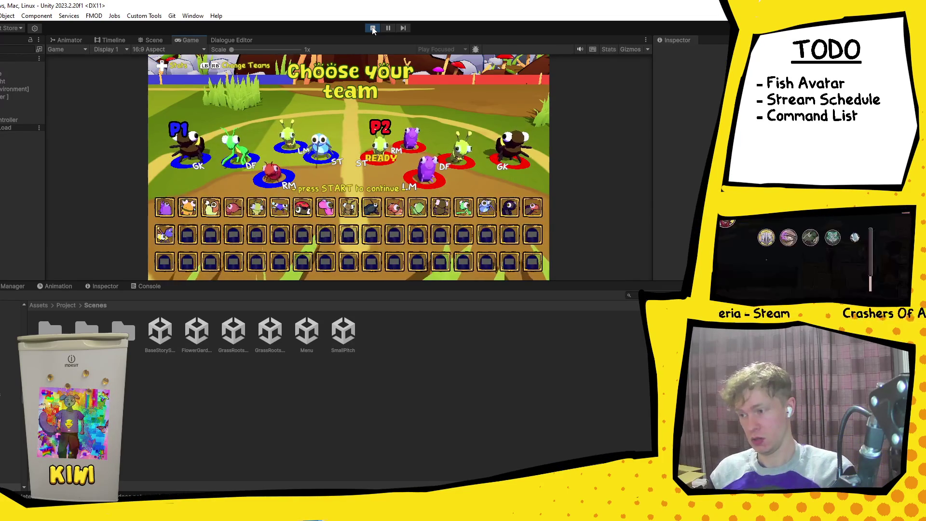
pyautogui.click(373, 29)
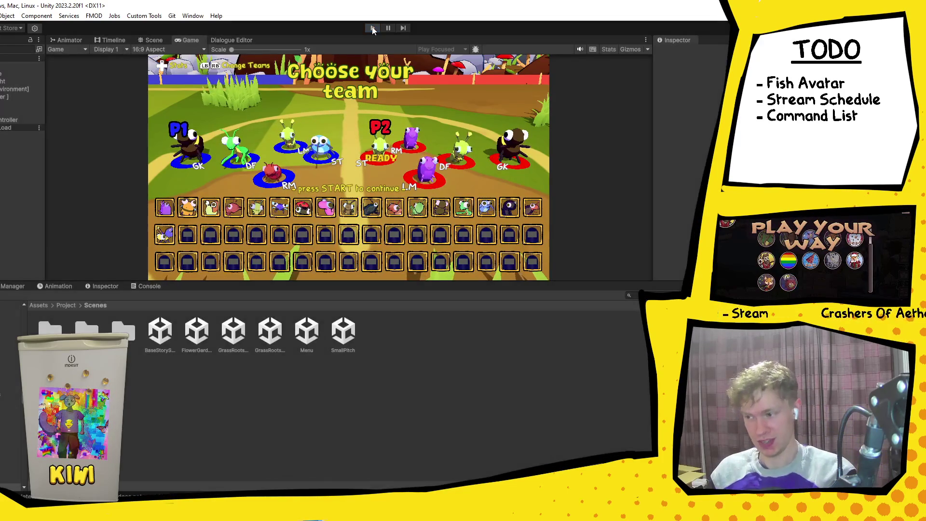
pyautogui.hotkey('ctrl', 'p')
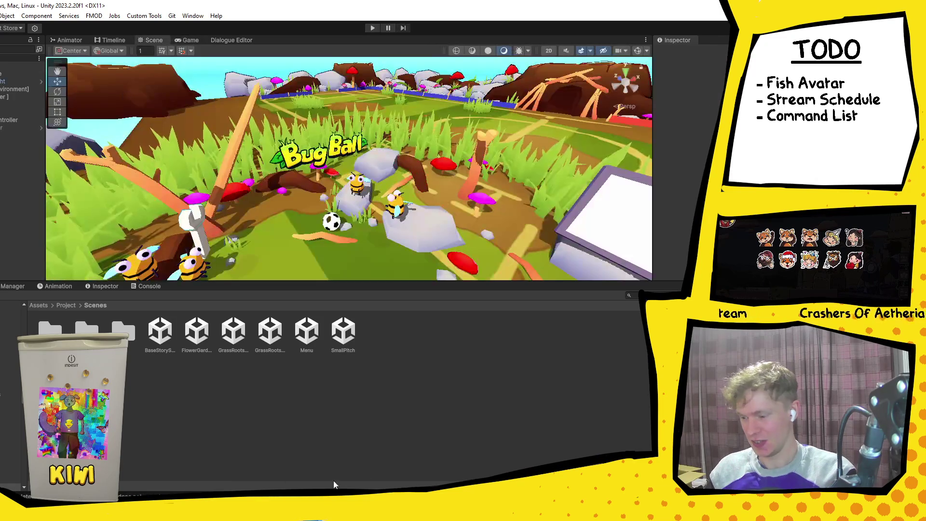
# Dismiss the JoyShockMapper taskbar menu, select the GrassRoots pitch scene and move the scene camera.
pyautogui.rightClick(337, 513)
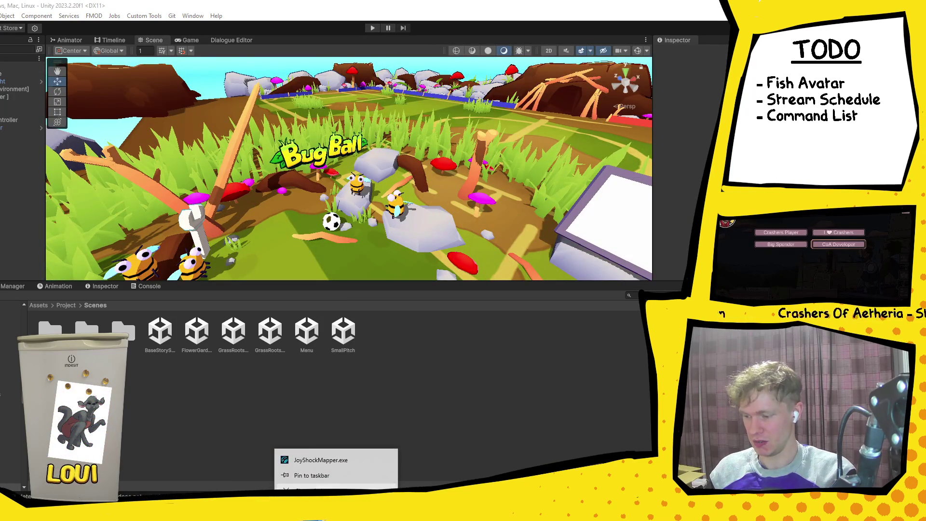
pyautogui.click(378, 221)
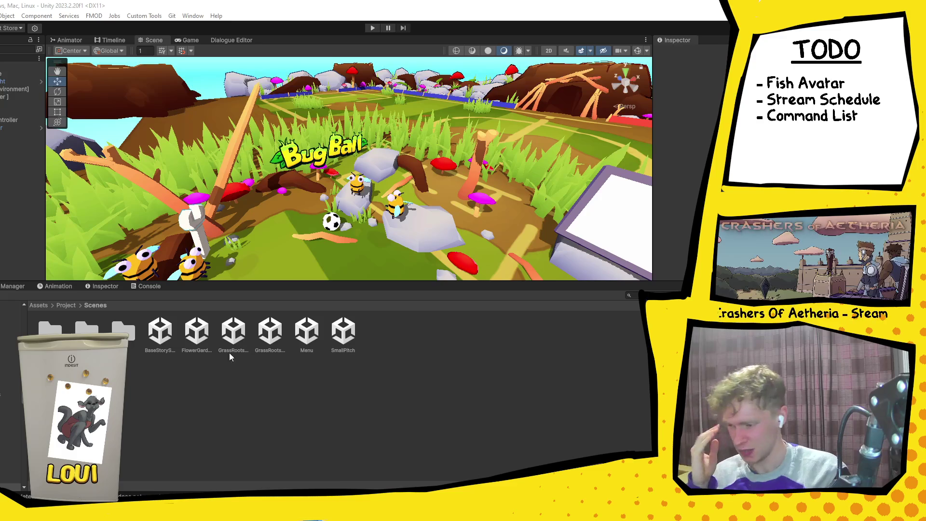
pyautogui.click(233, 336)
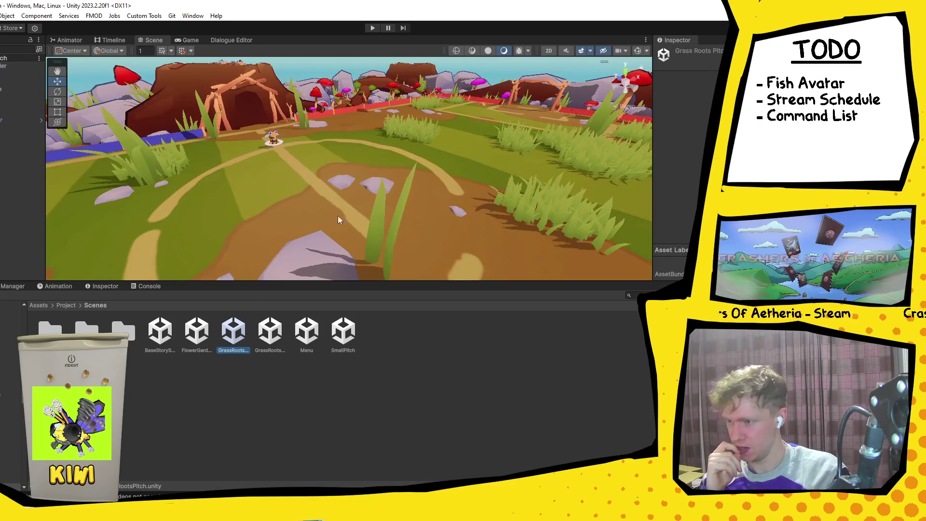
pyautogui.moveTo(338, 220)
pyautogui.mouseDown()
pyautogui.moveTo(480, 227)
pyautogui.moveTo(512, 188)
pyautogui.moveTo(506, 180)
pyautogui.moveTo(368, 207)
pyautogui.moveTo(450, 181)
pyautogui.moveTo(441, 168)
pyautogui.moveTo(445, 186)
pyautogui.mouseUp()
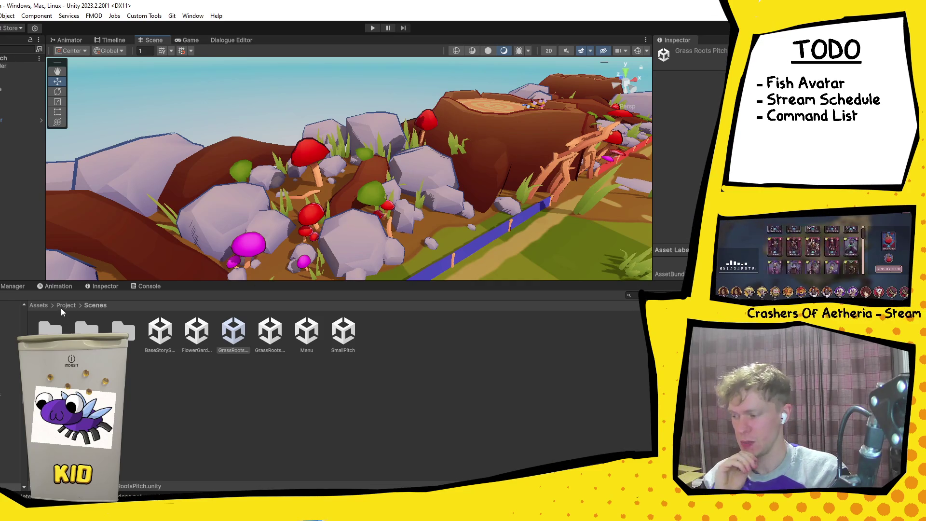
# Browse Assets > Project > Prefabs > Player and open CrowdMemberVariant in prefab mode.
pyautogui.click(46, 305)
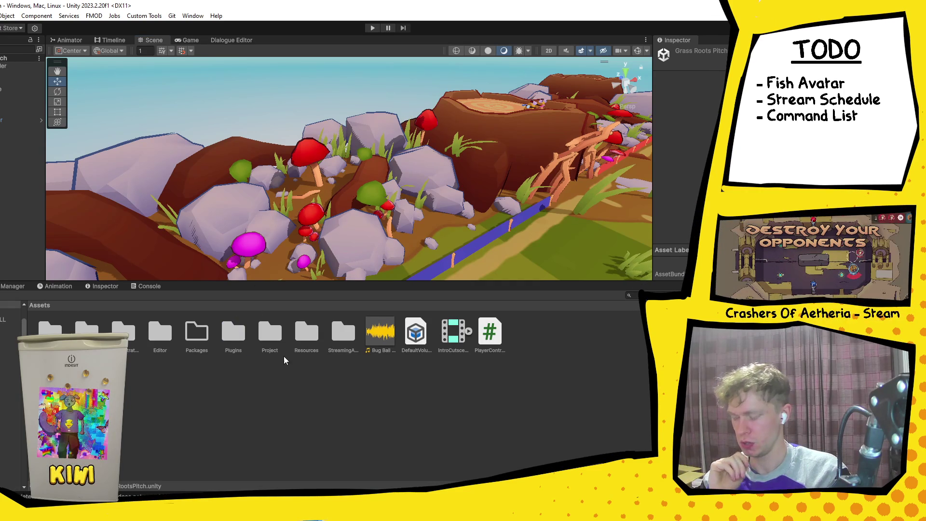
pyautogui.doubleClick(272, 327)
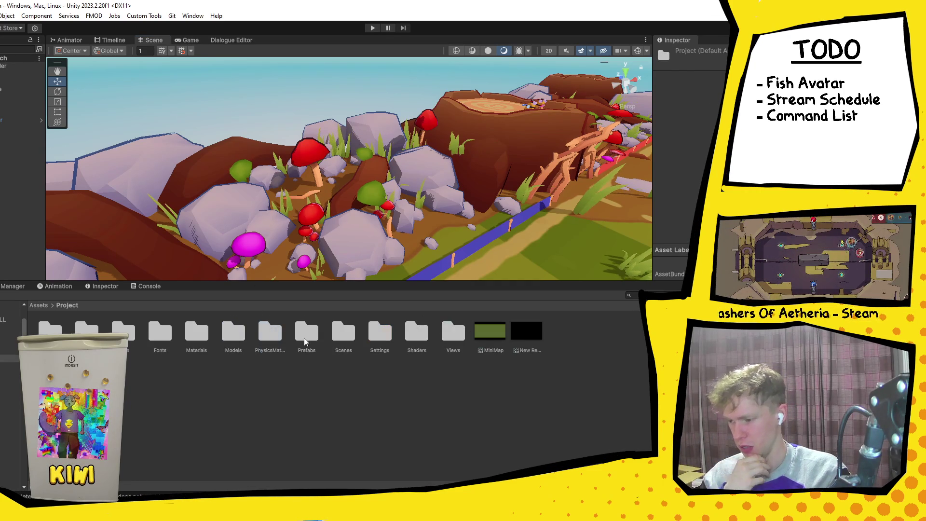
pyautogui.click(304, 340)
pyautogui.doubleClick(304, 341)
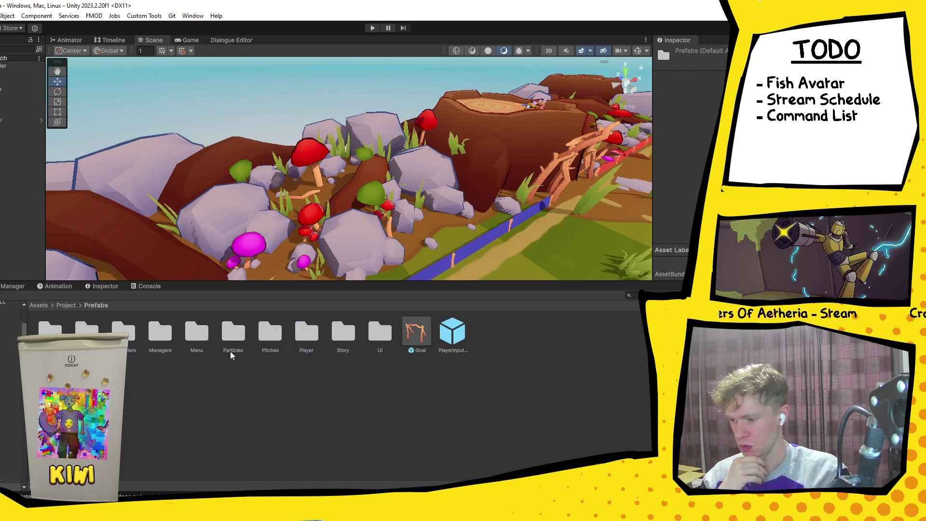
pyautogui.click(306, 338)
pyautogui.doubleClick(306, 338)
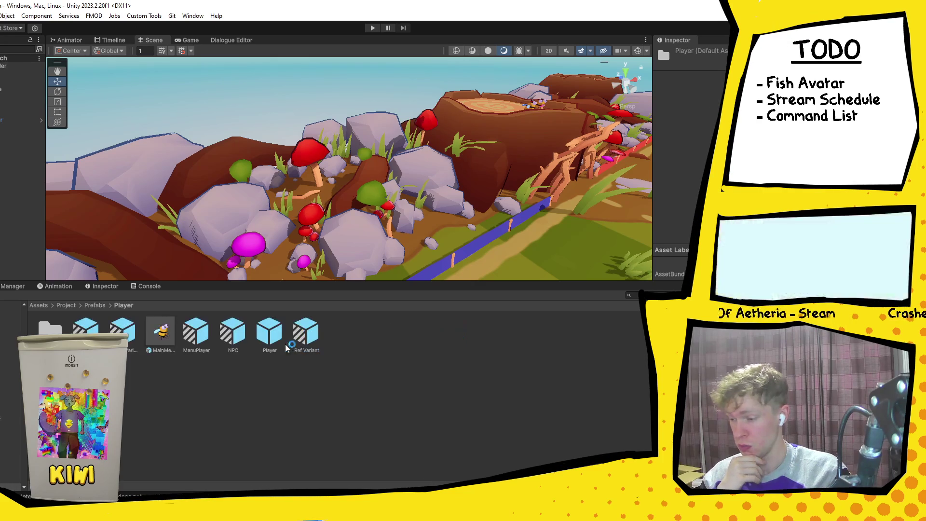
pyautogui.click(232, 340)
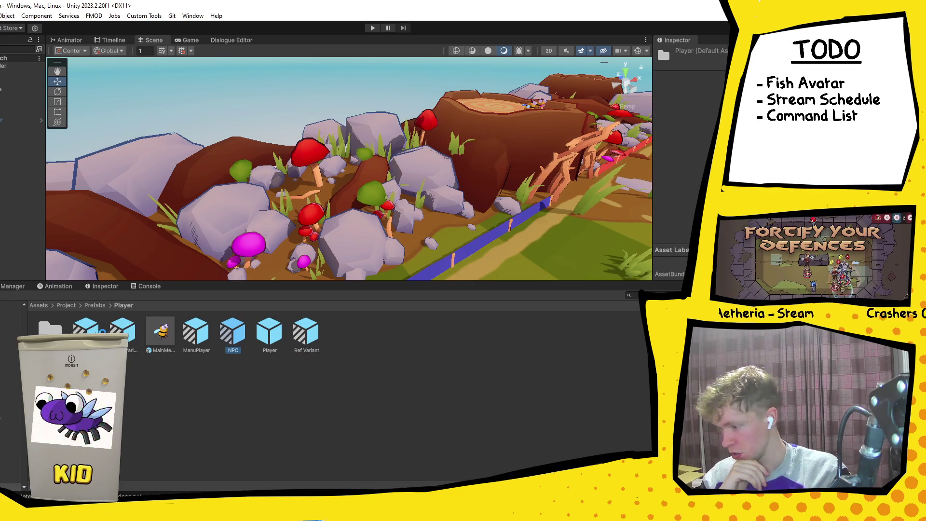
pyautogui.doubleClick(123, 332)
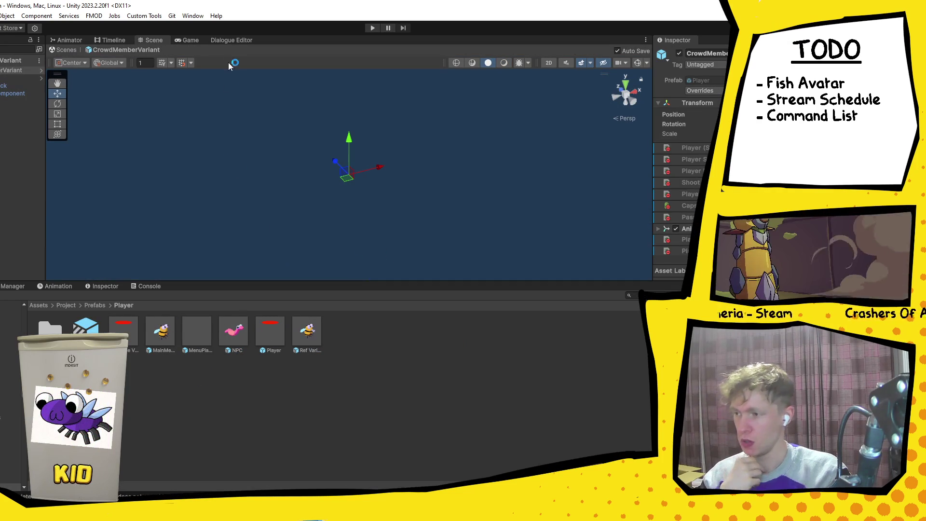
# Show the CrowdMember Animator graph, moving MildExcitement right and MaxExcitement down-left.
pyautogui.click(69, 41)
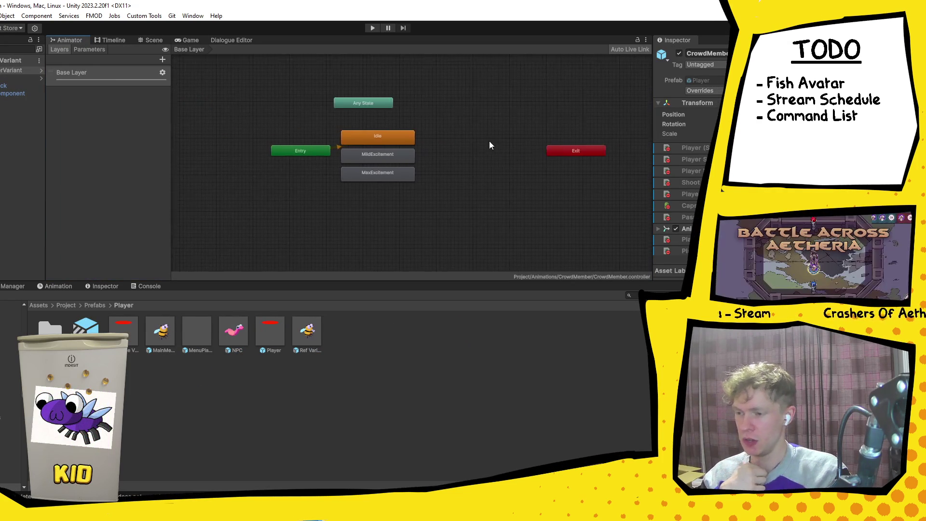
pyautogui.scroll(5, 449, 145)
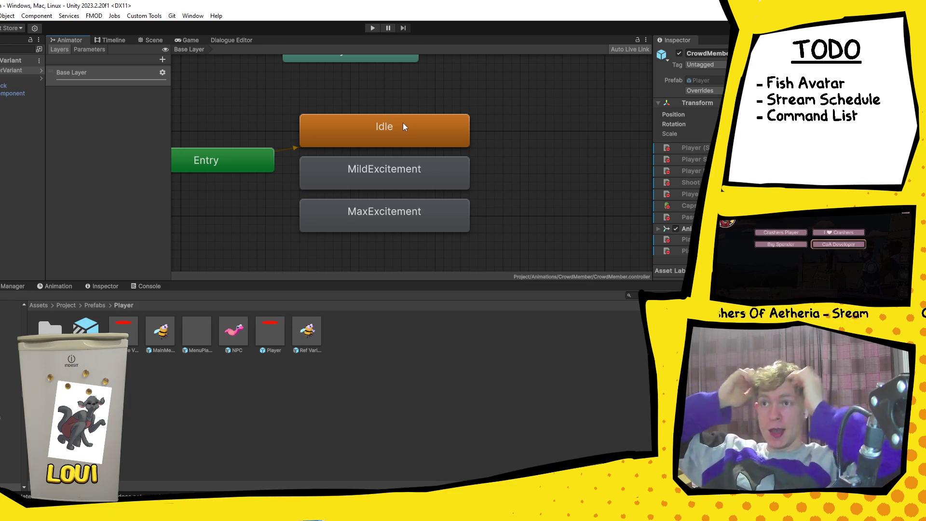
pyautogui.scroll(-3, 404, 123)
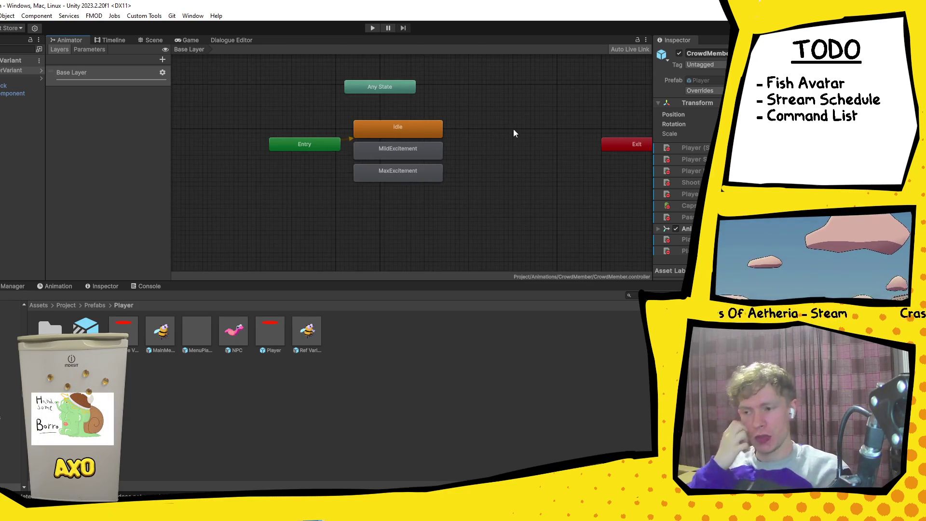
pyautogui.scroll(2, 427, 135)
pyautogui.scroll(-4, 434, 193)
pyautogui.scroll(3, 488, 212)
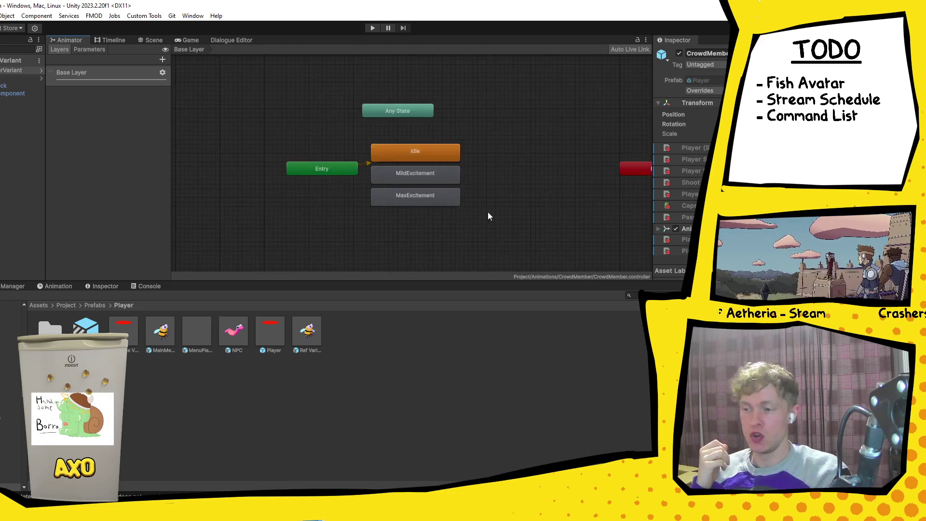
pyautogui.moveTo(351, 132)
pyautogui.mouseDown()
pyautogui.moveTo(450, 186)
pyautogui.moveTo(467, 176)
pyautogui.mouseUp()
pyautogui.moveTo(349, 153); pyautogui.dragTo(315, 181)
# Add transitions Idle→MaxExcitement, MaxExcitement→MildExcitement and MildExcitement→Idle.
pyautogui.rightClick(350, 114)
pyautogui.click(359, 117)
pyautogui.click(321, 179)
pyautogui.rightClick(321, 178)
pyautogui.click(360, 186)
pyautogui.click(455, 172)
pyautogui.rightClick(462, 175)
pyautogui.click(478, 182)
pyautogui.click(365, 121)
pyautogui.click(360, 114)
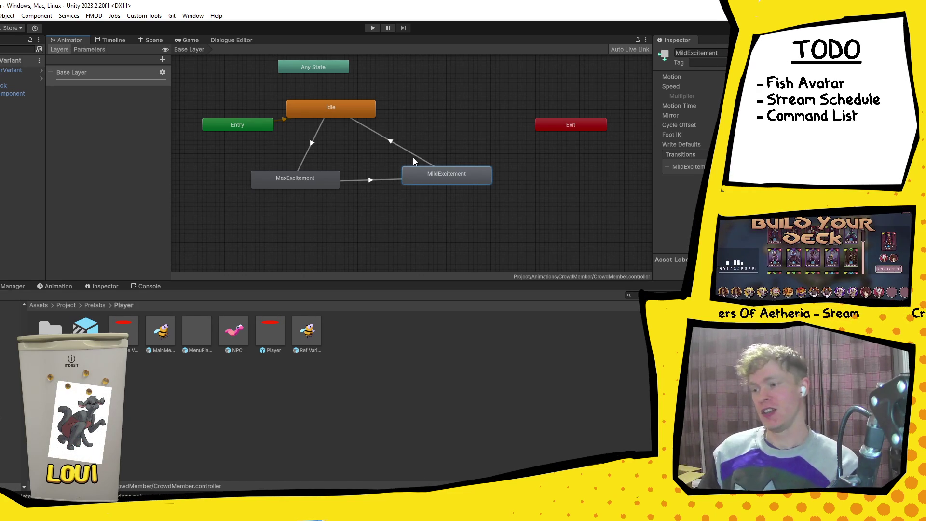
# Delete the three transitions and stack MildExcitement and MaxExcitement back beneath Idle.
pyautogui.click(397, 146)
pyautogui.press('Delete')
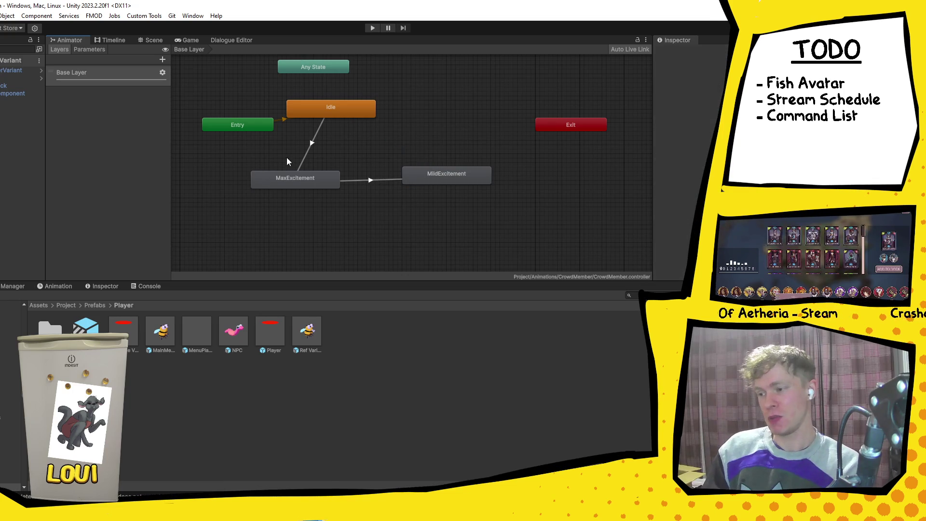
pyautogui.click(304, 154)
pyautogui.press('Delete')
pyautogui.click(386, 179)
pyautogui.press('Delete')
pyautogui.moveTo(439, 171); pyautogui.dragTo(340, 132)
pyautogui.moveTo(285, 179); pyautogui.dragTo(323, 155)
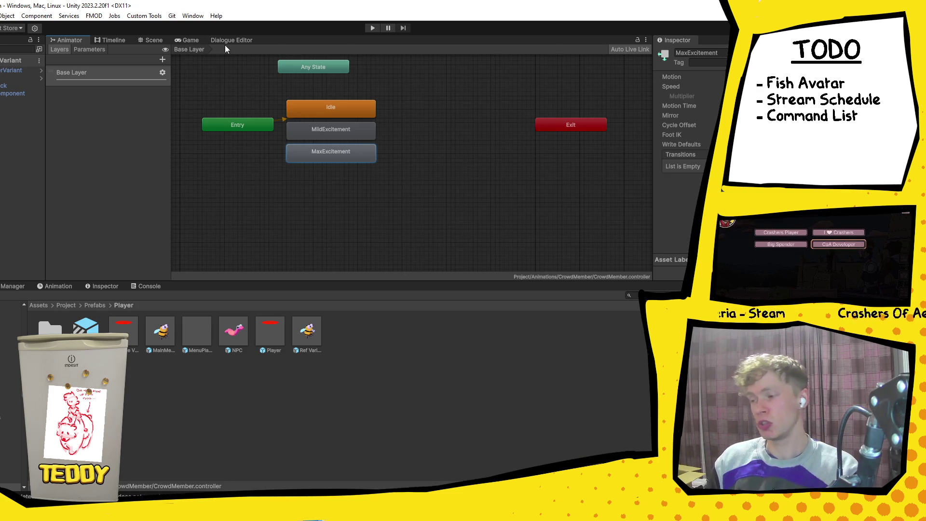
# Show the Bug Ball match in the Game view and return the Project window to Assets.
pyautogui.click(160, 41)
pyautogui.click(198, 38)
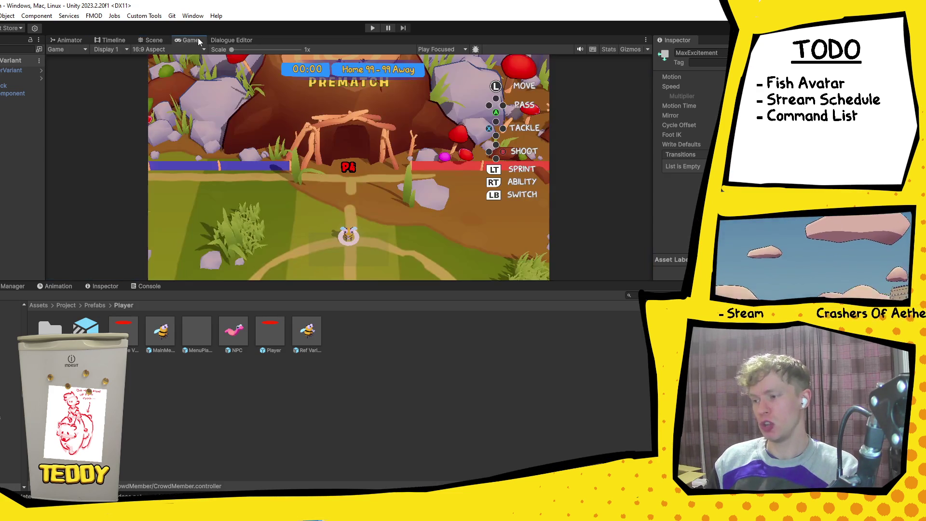
pyautogui.click(32, 305)
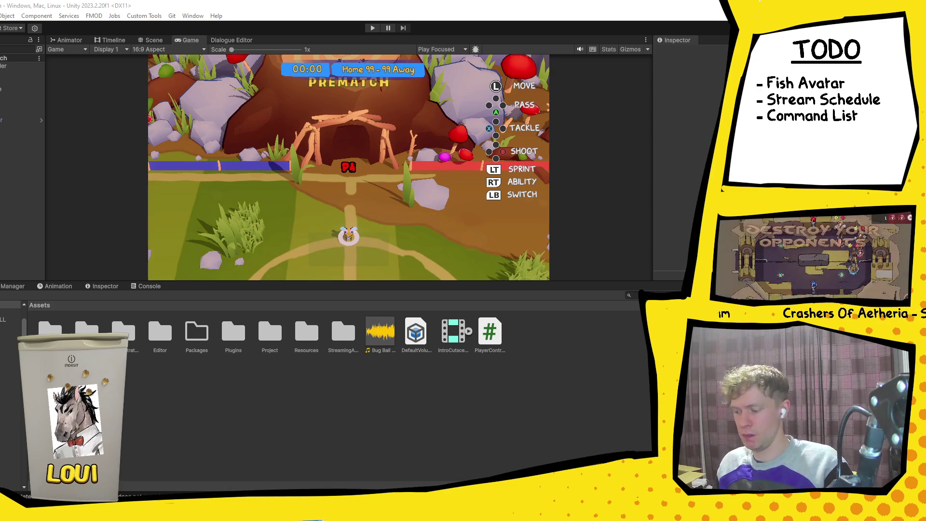
pyautogui.moveTo(318, 514)
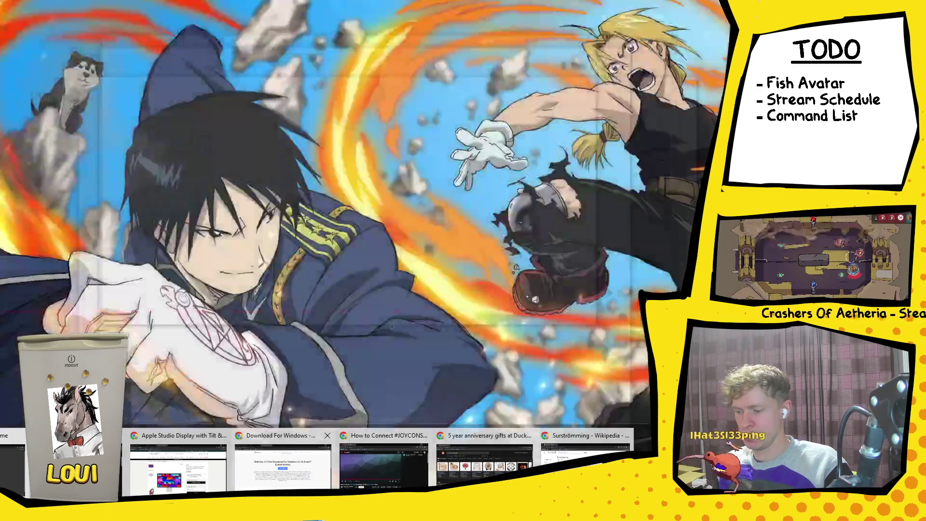